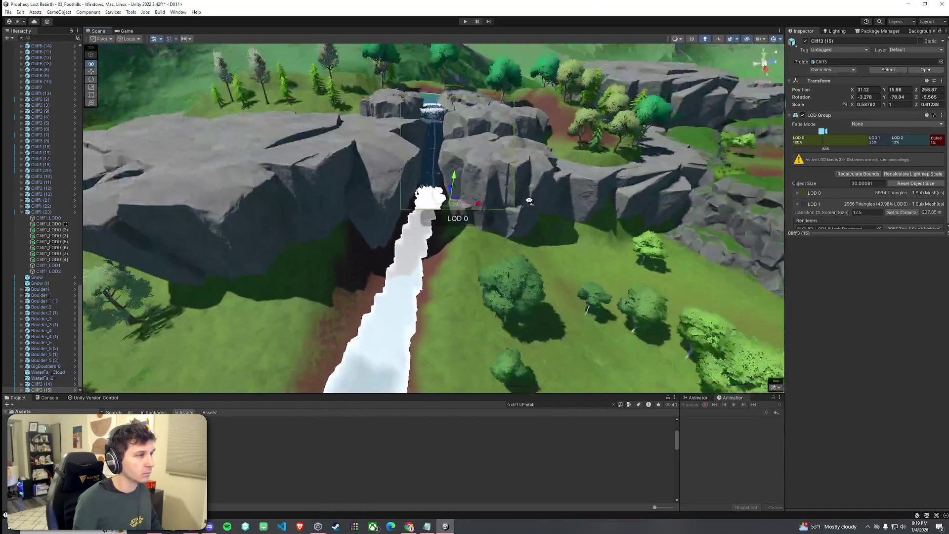
Select the Cliff3 (1) piece, save the 03_Foothills scene, then select Terrain (1) past the waterfall.
click(514, 216)
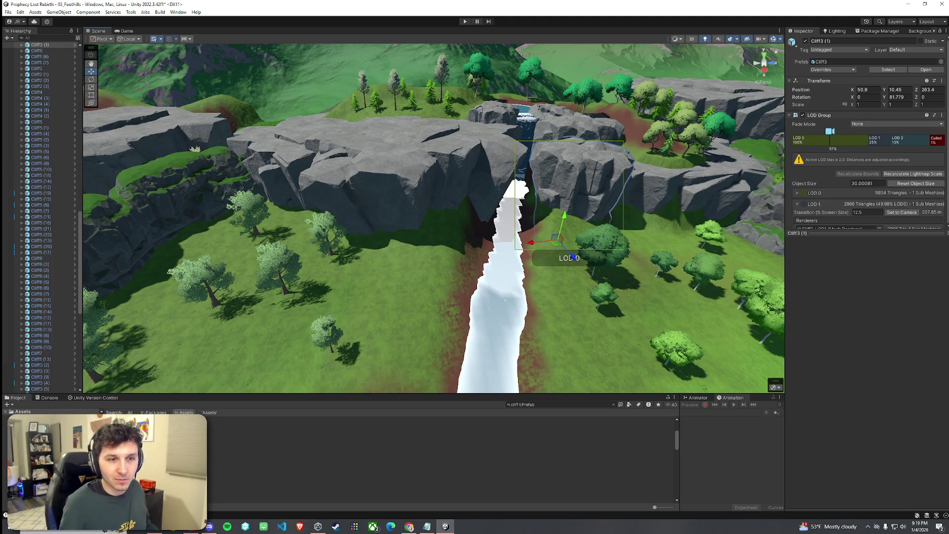
key(ctrl+s)
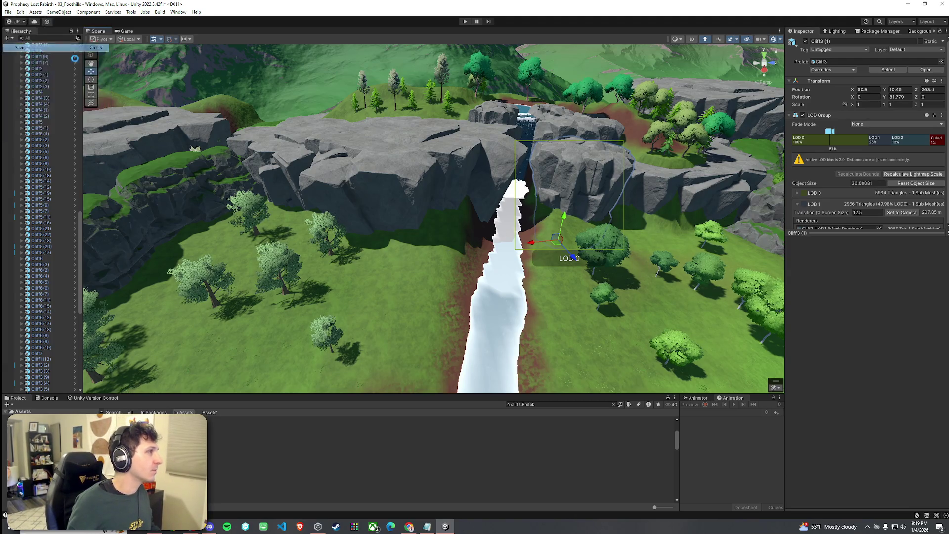
mouse_move(238, 89)
mouse_down()
mouse_move(562, 167)
mouse_move(629, 215)
mouse_move(660, 212)
mouse_move(677, 234)
mouse_move(667, 209)
mouse_move(680, 193)
mouse_move(609, 151)
mouse_move(648, 124)
mouse_move(474, 192)
mouse_move(588, 250)
mouse_up()
click(616, 212)
Level the upstream riverbank with Set Height so the river water covers it.
click(588, 251)
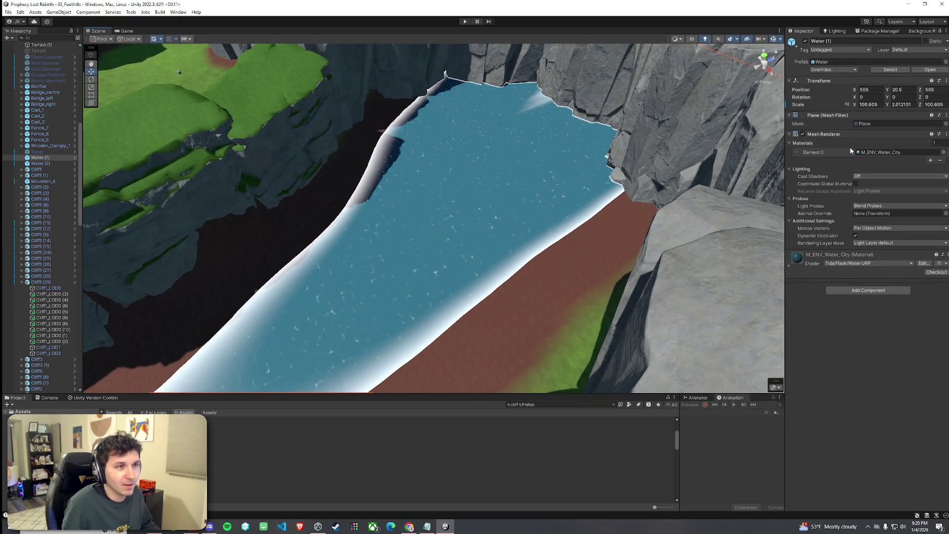
click(581, 244)
click(858, 105)
click(840, 113)
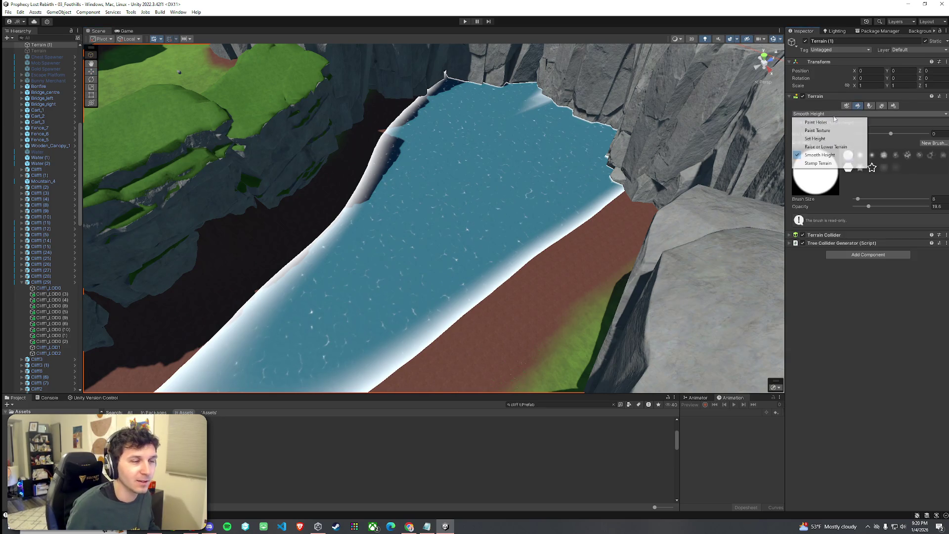
click(827, 139)
drag(380, 151, 393, 150)
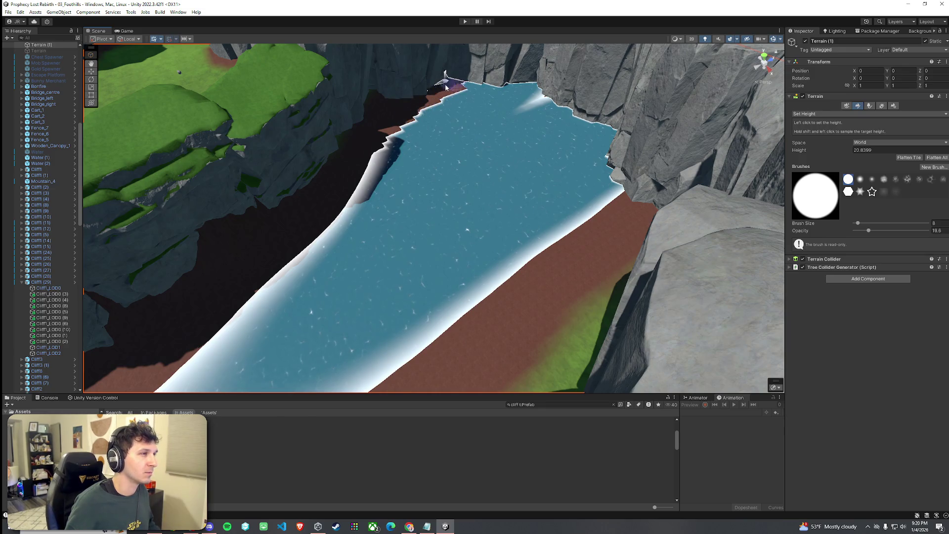
drag(481, 86, 501, 127)
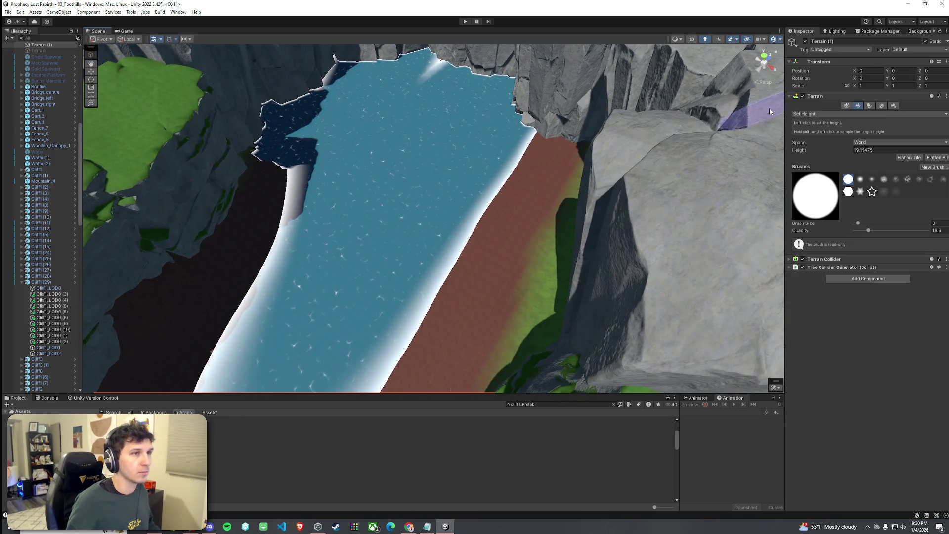
Switch the terrain brush to Smooth Height at 47.9 opacity.
click(833, 114)
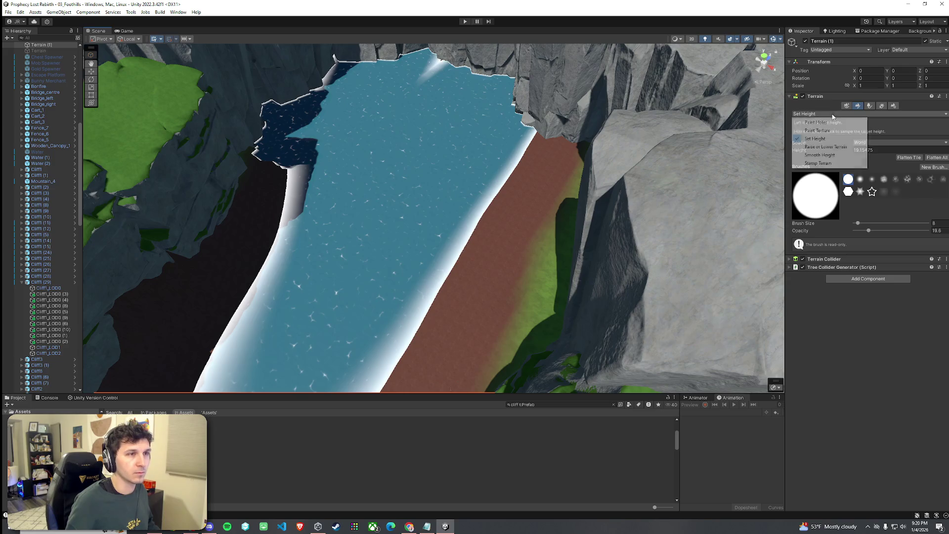
click(820, 155)
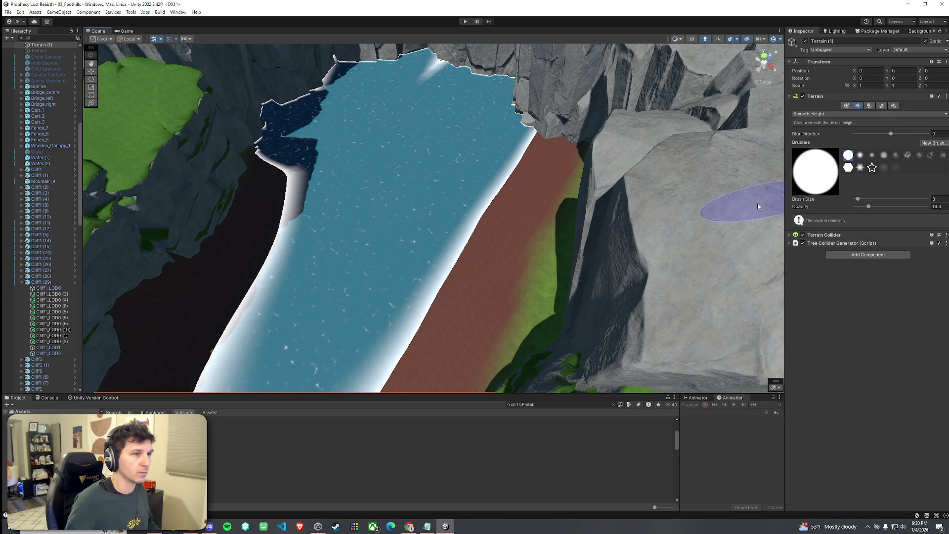
drag(875, 207, 889, 207)
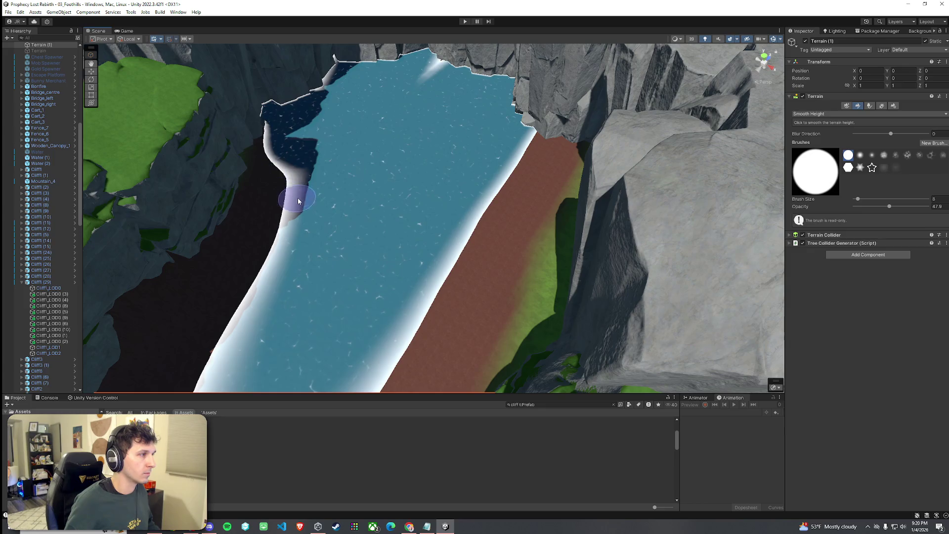
mouse_move(348, 231)
mouse_down()
mouse_move(464, 243)
mouse_move(603, 238)
mouse_move(792, 176)
mouse_move(741, 180)
mouse_up()
In Paint Texture, add the Sand01 terrain layer found by searching 'sand', and select it.
click(859, 115)
click(881, 106)
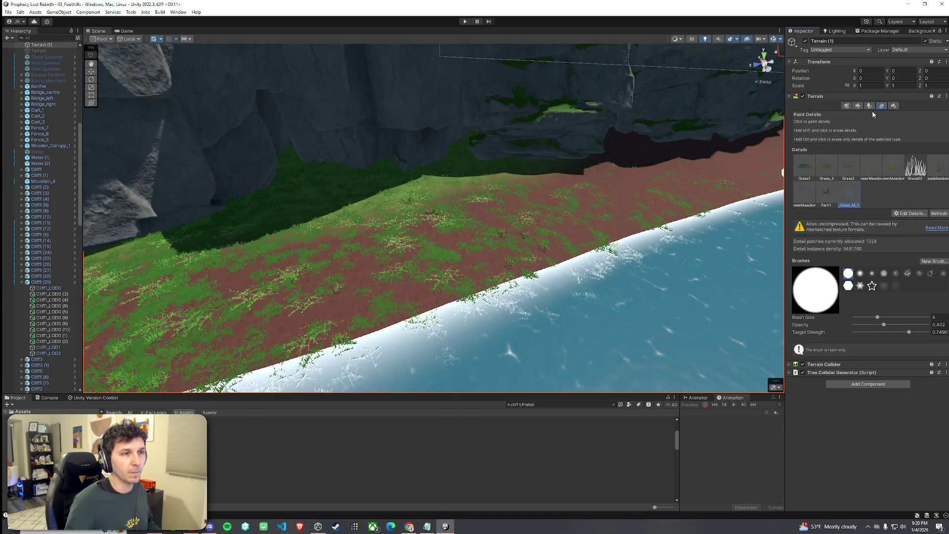
click(858, 106)
click(856, 114)
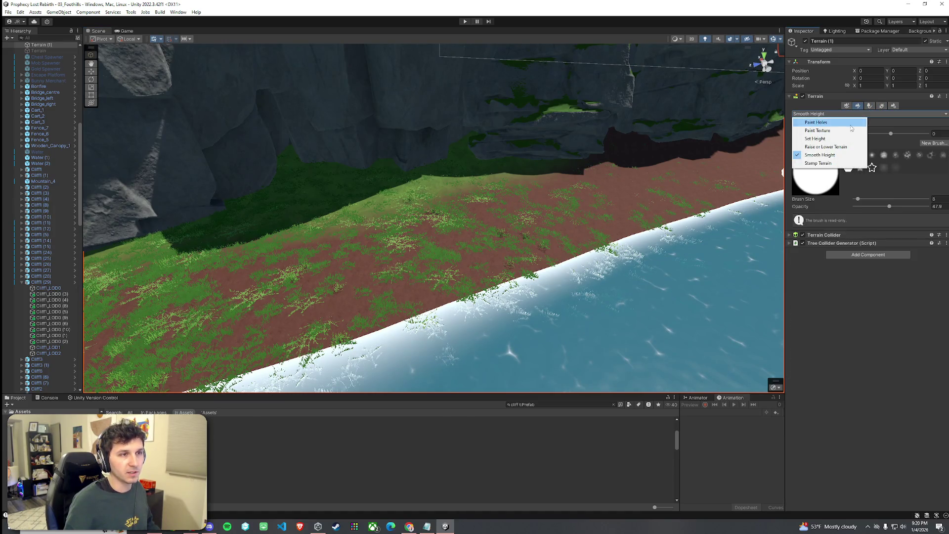
click(850, 130)
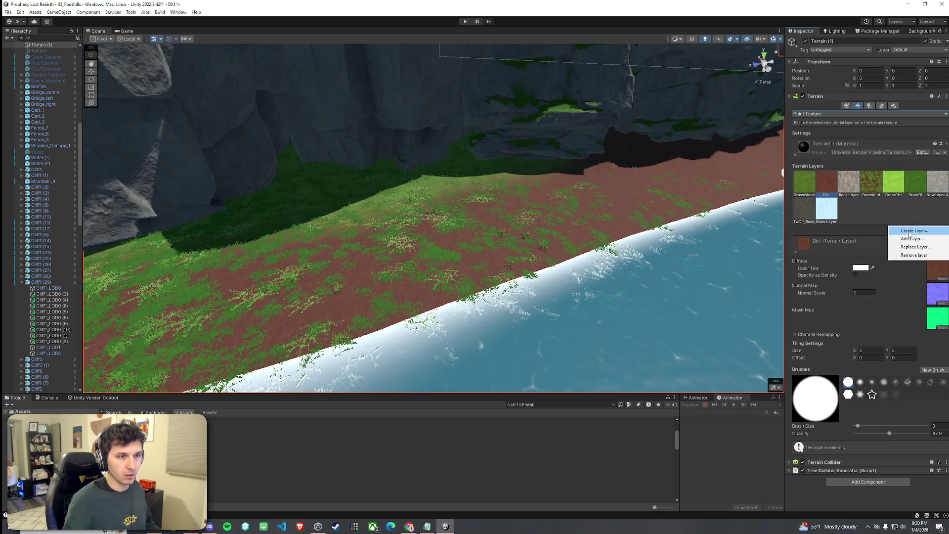
click(910, 239)
text(sand)
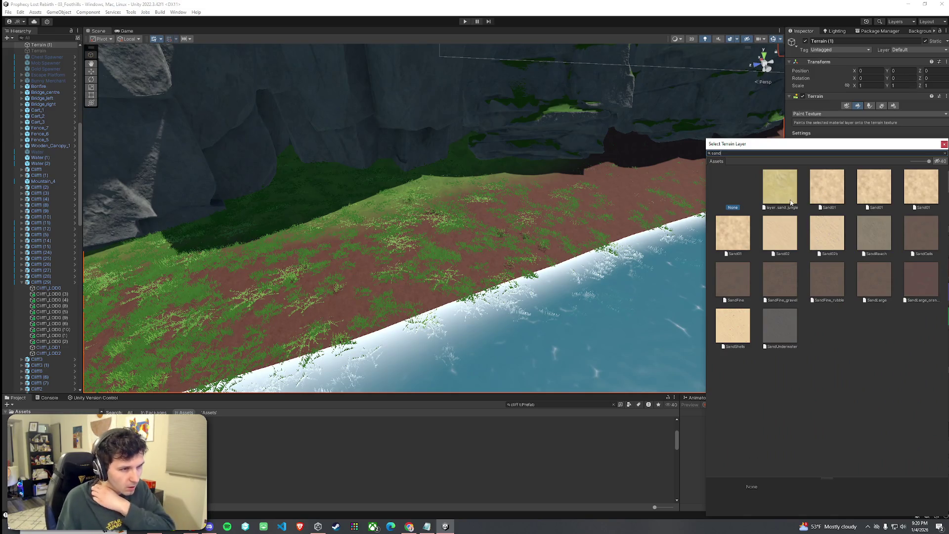
click(827, 199)
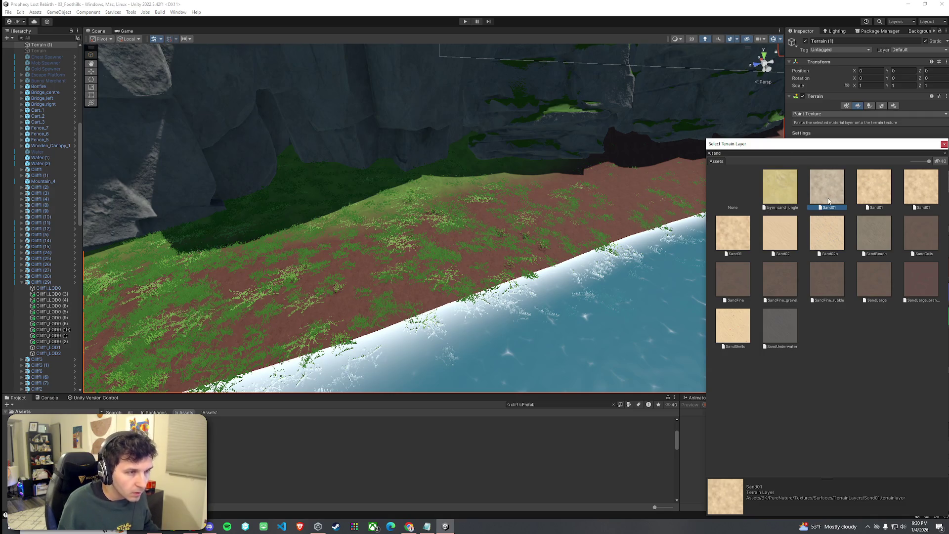
double_click(829, 199)
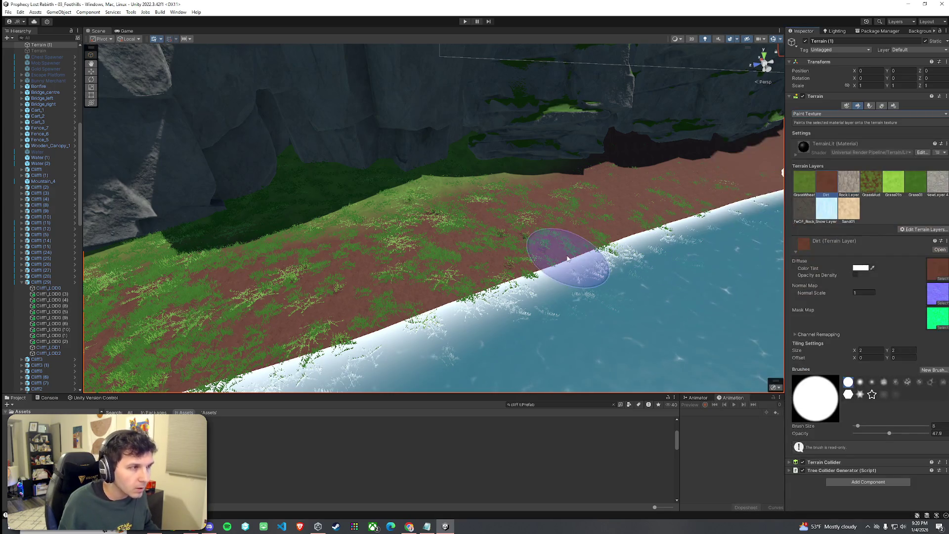
click(846, 208)
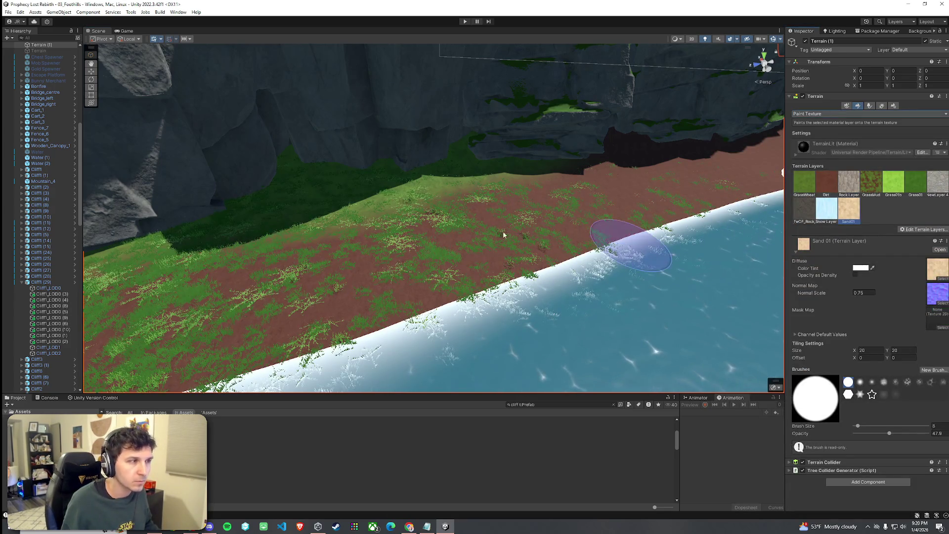
click(881, 106)
Erase the grass detail in a band along the river shore and slope.
mouse_move(471, 221)
mouse_down()
mouse_move(258, 230)
mouse_move(212, 172)
mouse_move(216, 184)
mouse_move(268, 200)
mouse_up()
mouse_move(407, 216)
mouse_down()
mouse_move(403, 307)
mouse_move(555, 169)
mouse_move(583, 276)
mouse_up()
drag(510, 183, 460, 172)
drag(492, 248, 583, 226)
drag(295, 195, 366, 158)
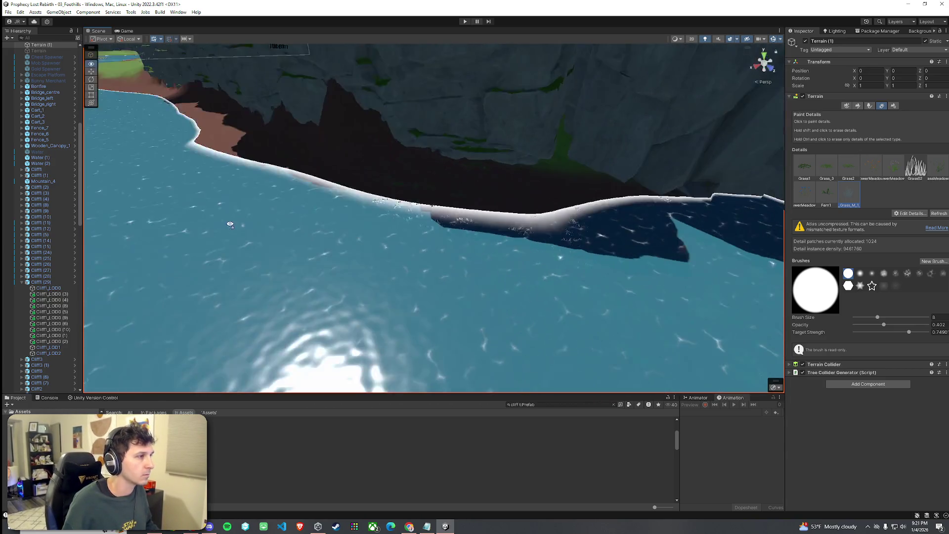
drag(251, 147, 830, 199)
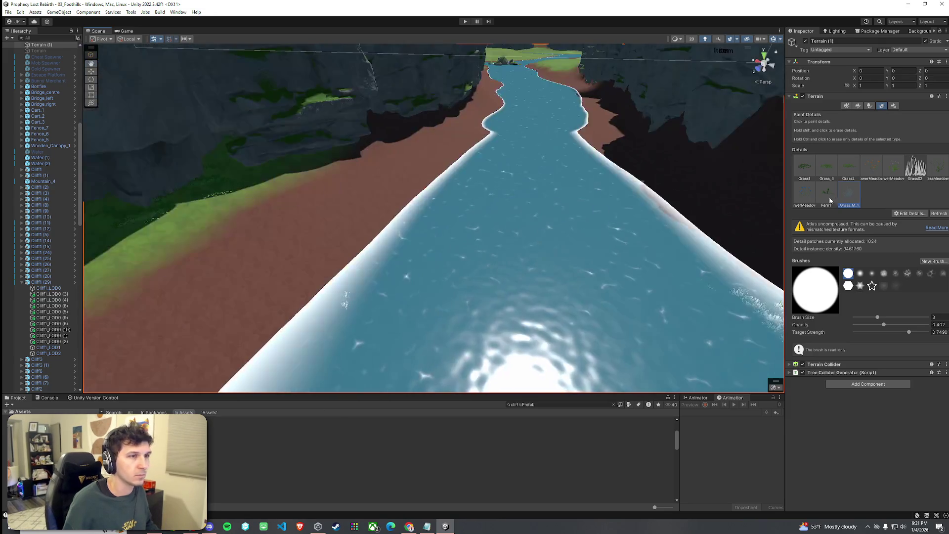
Paint Sand01 at lower opacity across the dirt riverbanks to form a sandy beach.
click(857, 106)
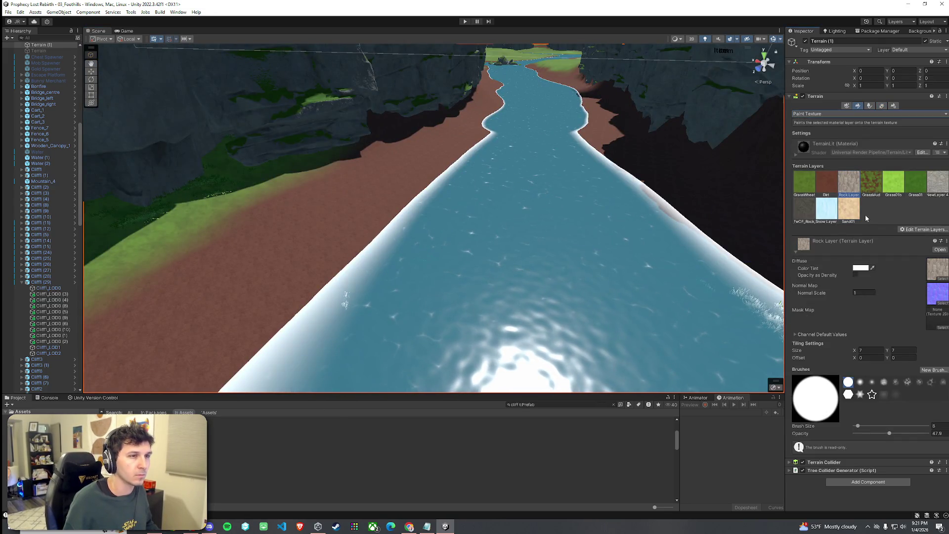
mouse_move(346, 232)
mouse_down()
mouse_move(233, 296)
mouse_move(555, 259)
mouse_up()
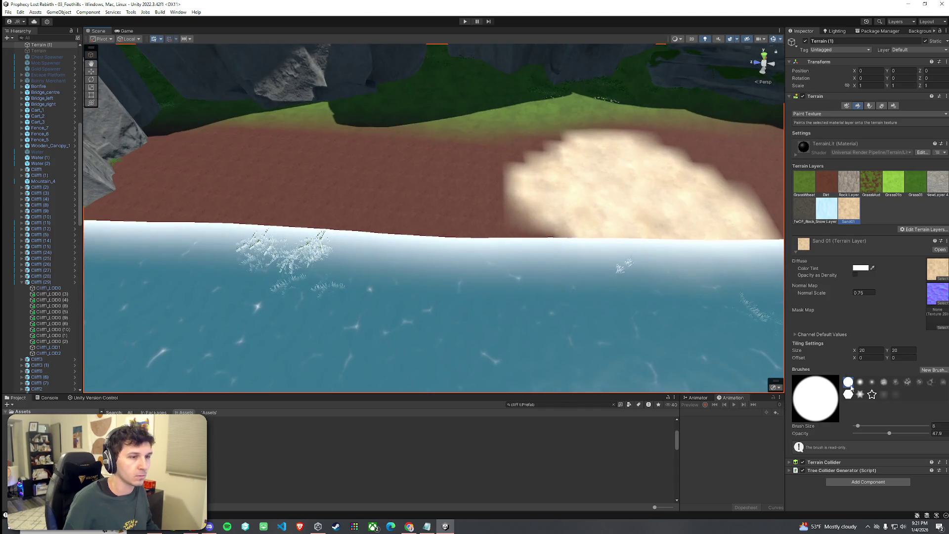
drag(860, 437, 859, 437)
drag(621, 282, 356, 193)
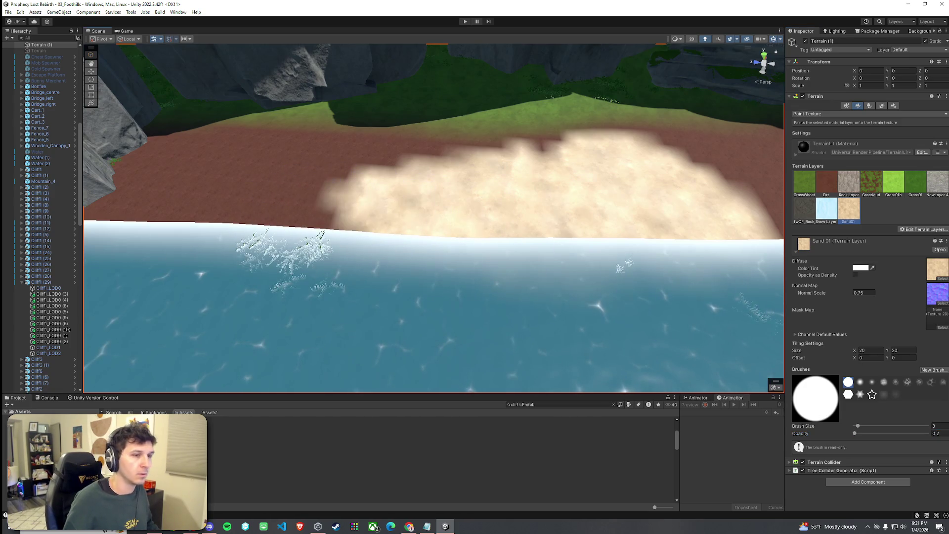
mouse_move(458, 206)
mouse_down()
mouse_move(269, 186)
mouse_move(310, 154)
mouse_move(119, 194)
mouse_move(220, 206)
mouse_up()
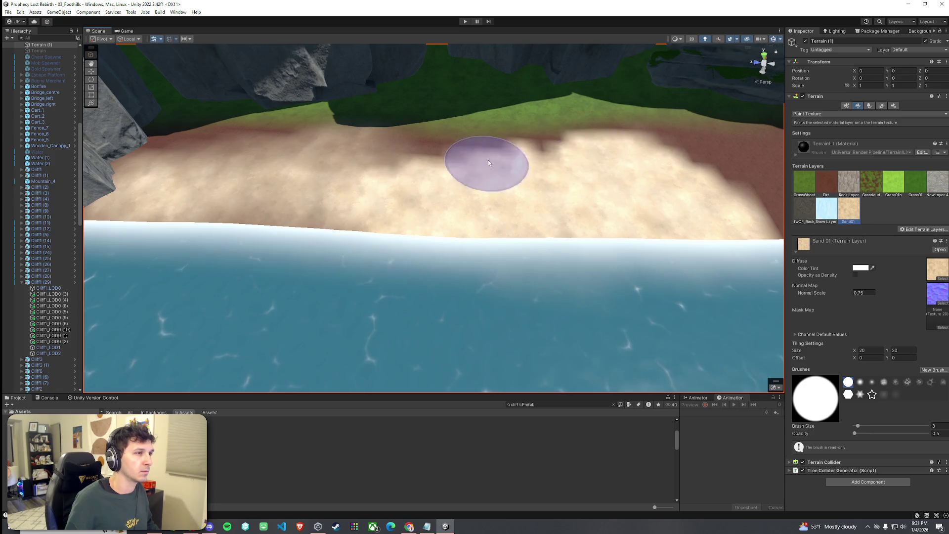
click(833, 192)
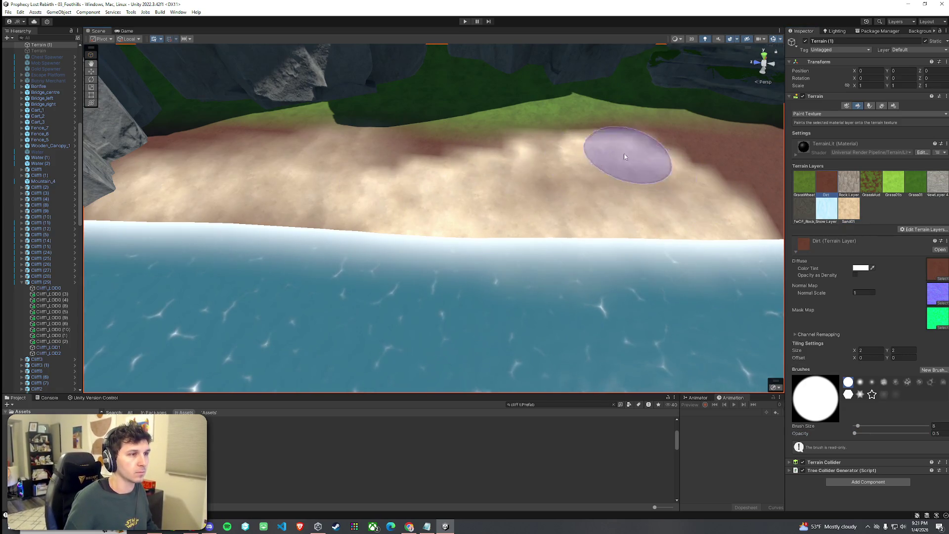
click(848, 210)
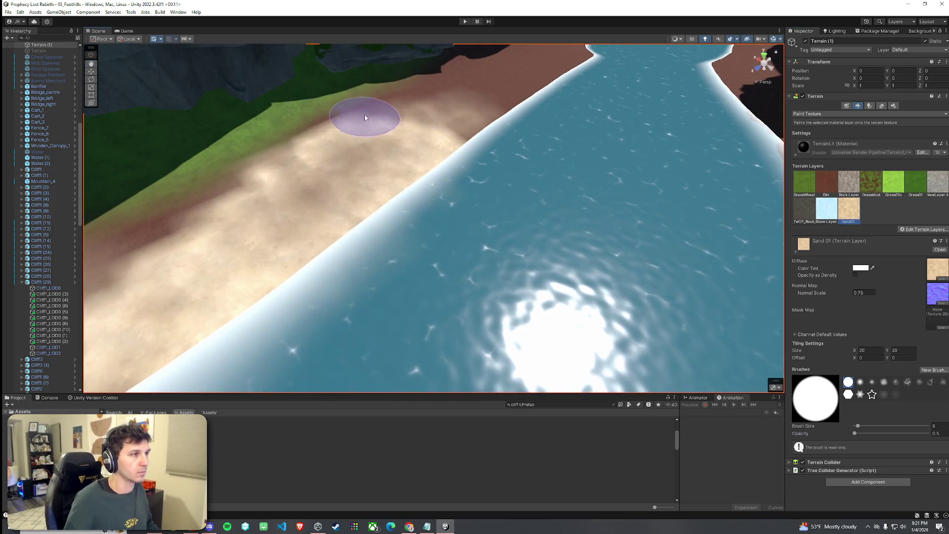
mouse_move(445, 128)
mouse_down()
mouse_move(341, 149)
mouse_move(494, 89)
mouse_move(415, 97)
mouse_move(416, 185)
mouse_move(557, 127)
mouse_move(435, 153)
mouse_move(408, 182)
mouse_move(196, 262)
mouse_move(627, 93)
mouse_up()
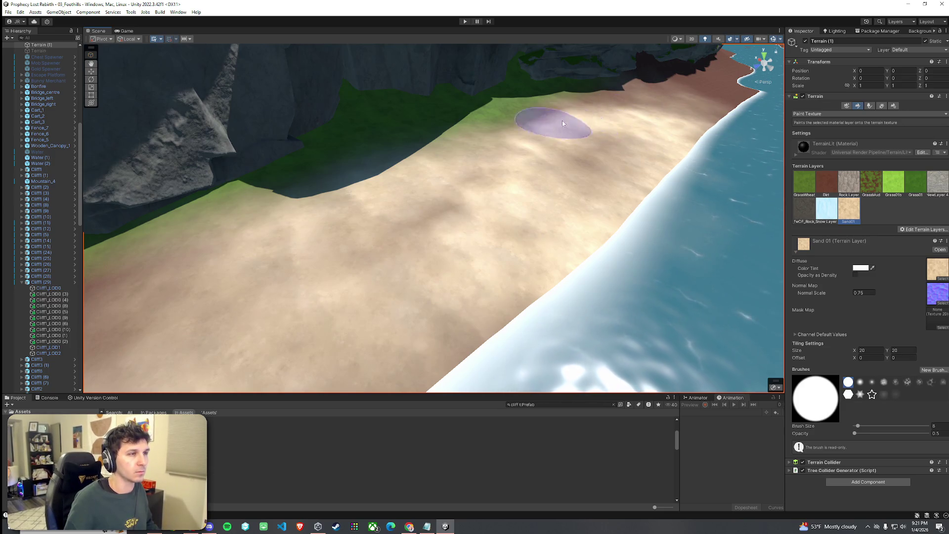
mouse_move(489, 186)
mouse_down()
mouse_move(553, 195)
mouse_move(688, 155)
mouse_move(72, 160)
mouse_move(741, 170)
mouse_move(674, 184)
mouse_move(632, 213)
mouse_move(564, 167)
mouse_up()
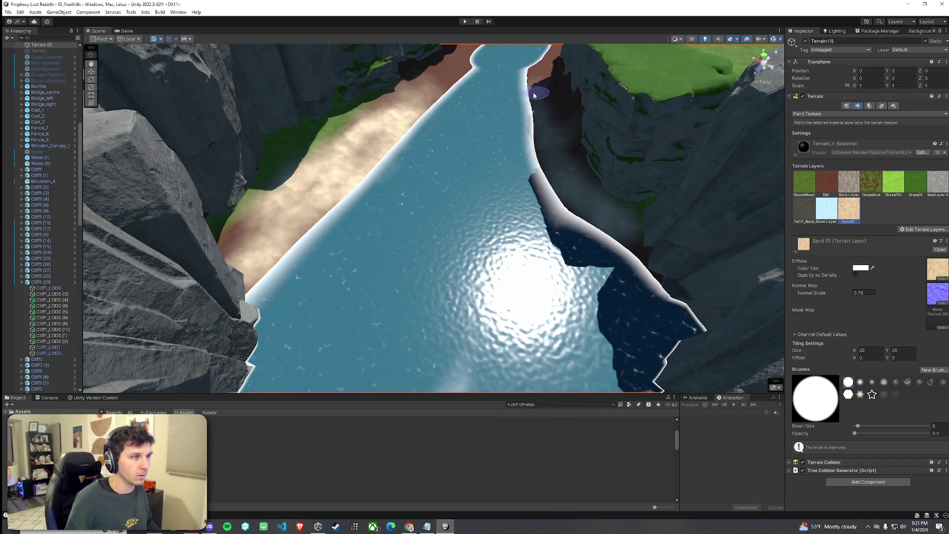
Look upstream along the canyon and brush Sand01 onto the banks at the cliff base.
scroll(435, 149, down, 3)
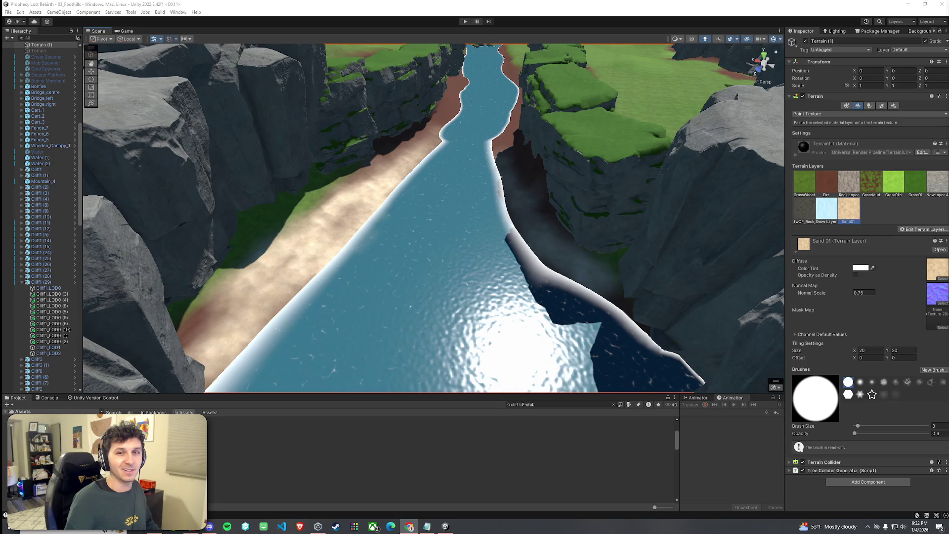
mouse_move(604, 180)
mouse_down()
mouse_move(564, 216)
mouse_move(651, 171)
mouse_move(689, 167)
mouse_move(600, 247)
mouse_up()
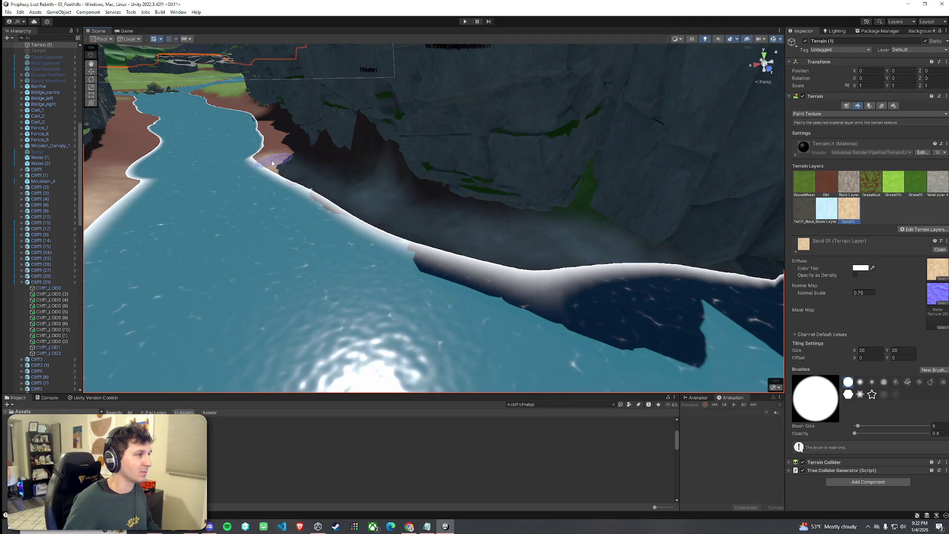
mouse_move(413, 233)
mouse_down()
mouse_move(255, 207)
mouse_move(213, 212)
mouse_move(223, 217)
mouse_up()
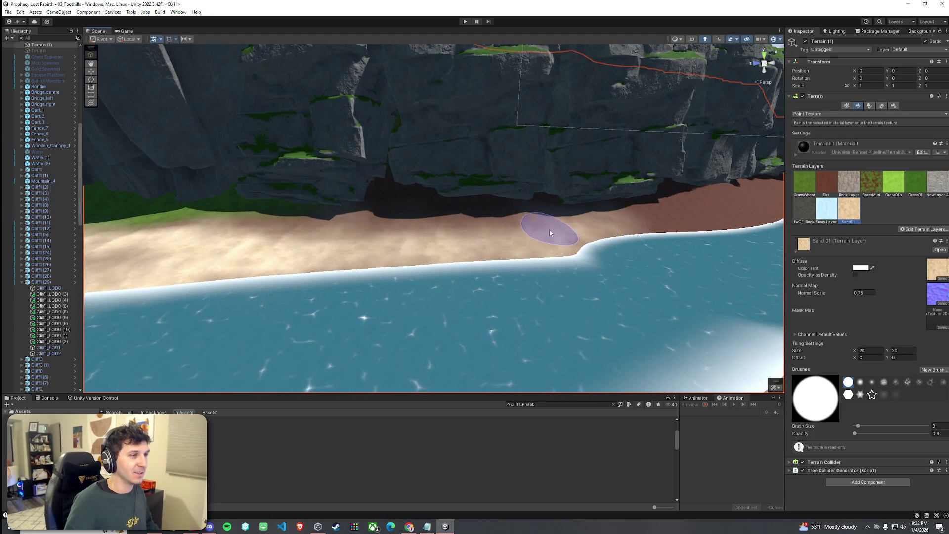
drag(662, 223, 667, 226)
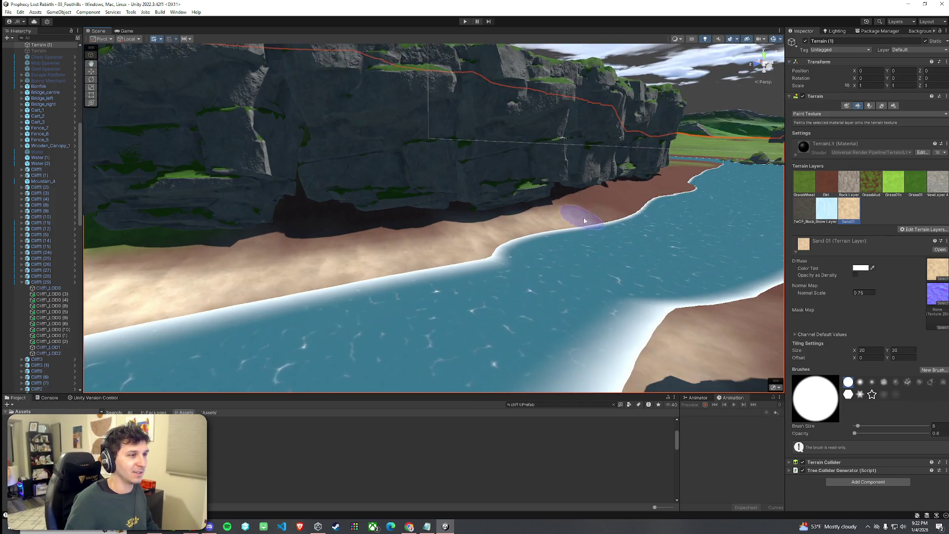
drag(569, 218, 545, 231)
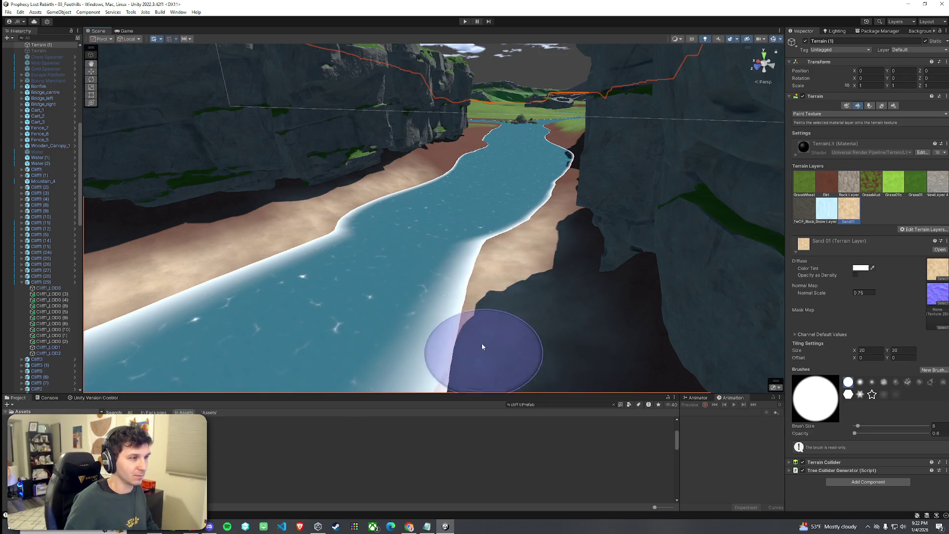
key(f)
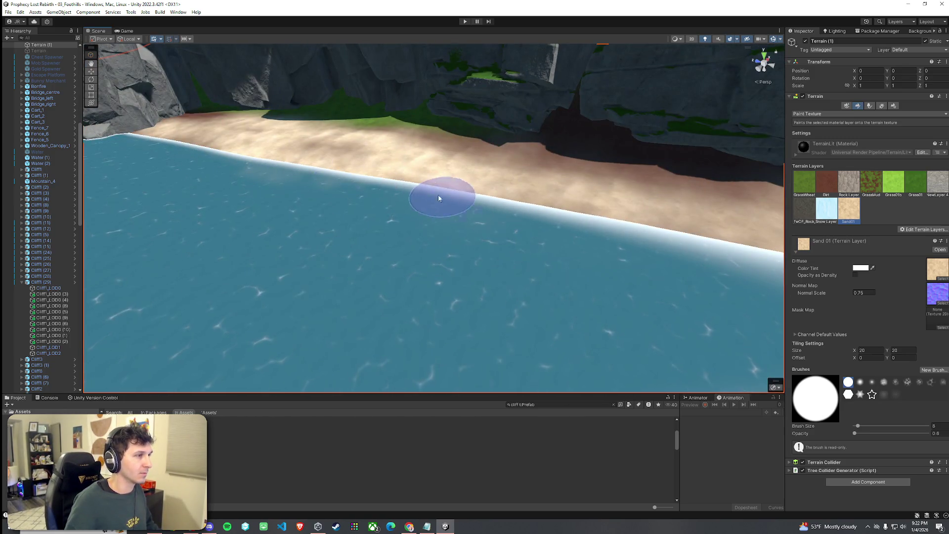
mouse_move(161, 154)
mouse_down()
mouse_move(163, 178)
mouse_move(240, 218)
mouse_move(252, 250)
mouse_move(289, 235)
mouse_up()
scroll(462, 233, up, 10)
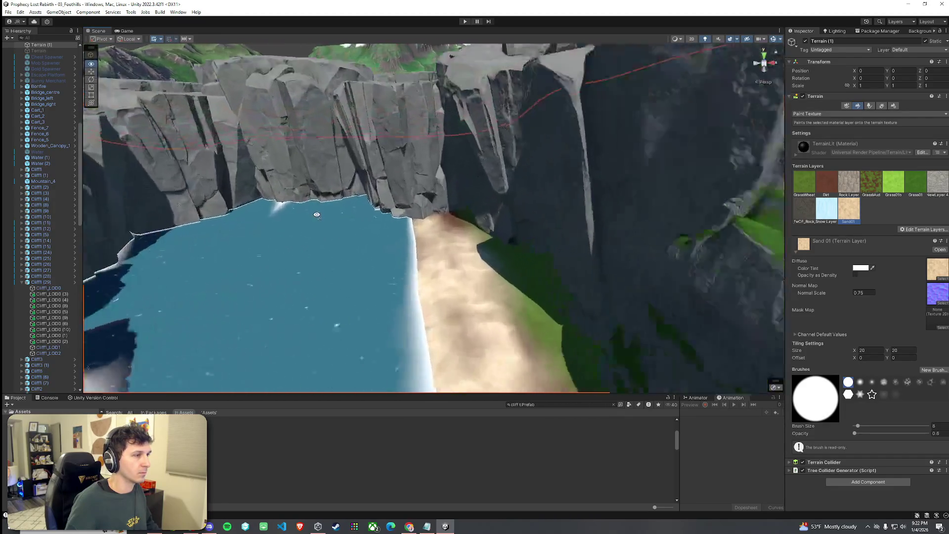
drag(487, 217, 495, 216)
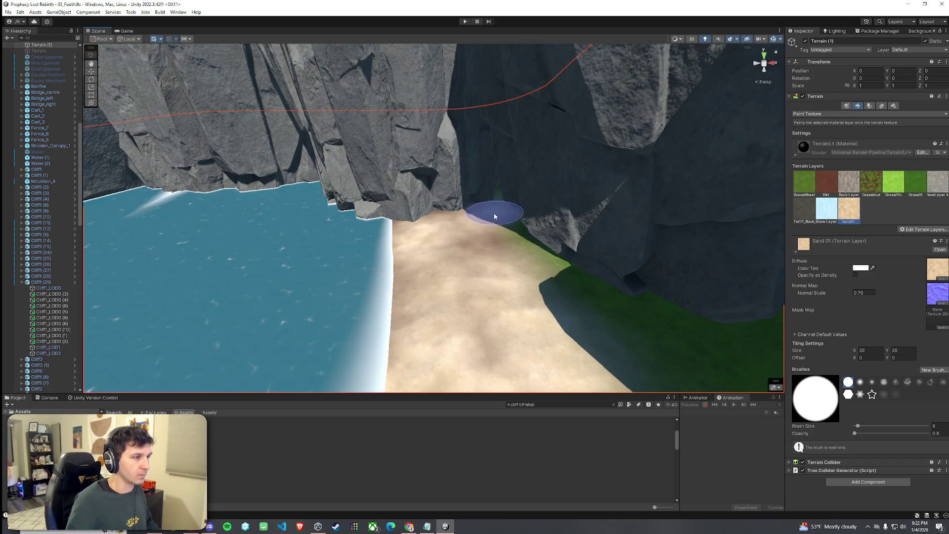
drag(436, 221, 386, 217)
mouse_move(168, 248)
mouse_down()
mouse_move(348, 234)
mouse_move(539, 396)
mouse_move(742, 420)
mouse_up()
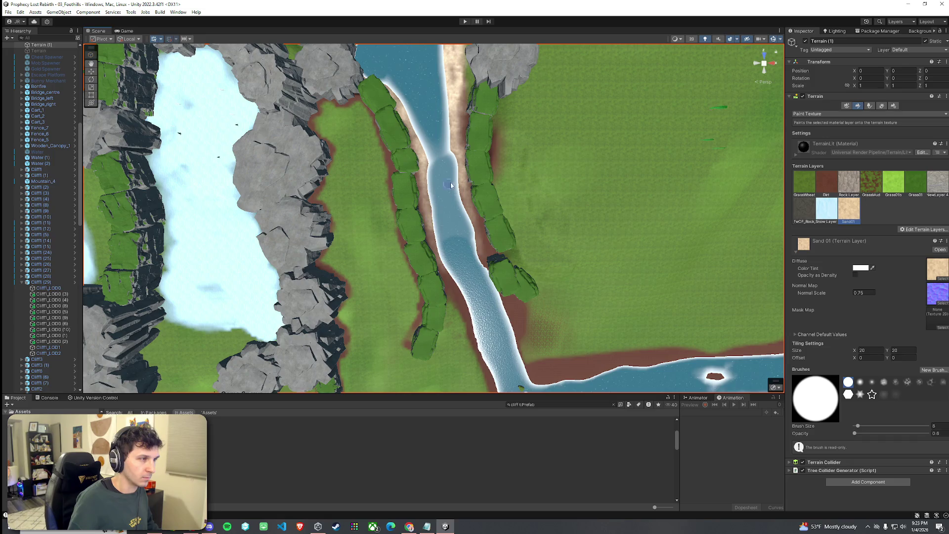
Finish the Sand01 edging along both branches of the river fork.
mouse_move(466, 214)
mouse_down()
mouse_move(749, 160)
mouse_move(781, 166)
mouse_up()
mouse_move(642, 178)
mouse_down()
mouse_move(551, 144)
mouse_move(671, 97)
mouse_move(544, 128)
mouse_move(461, 105)
mouse_move(519, 165)
mouse_move(496, 113)
mouse_move(568, 163)
mouse_move(692, 198)
mouse_move(778, 217)
mouse_move(871, 204)
mouse_move(670, 218)
mouse_move(754, 224)
mouse_up()
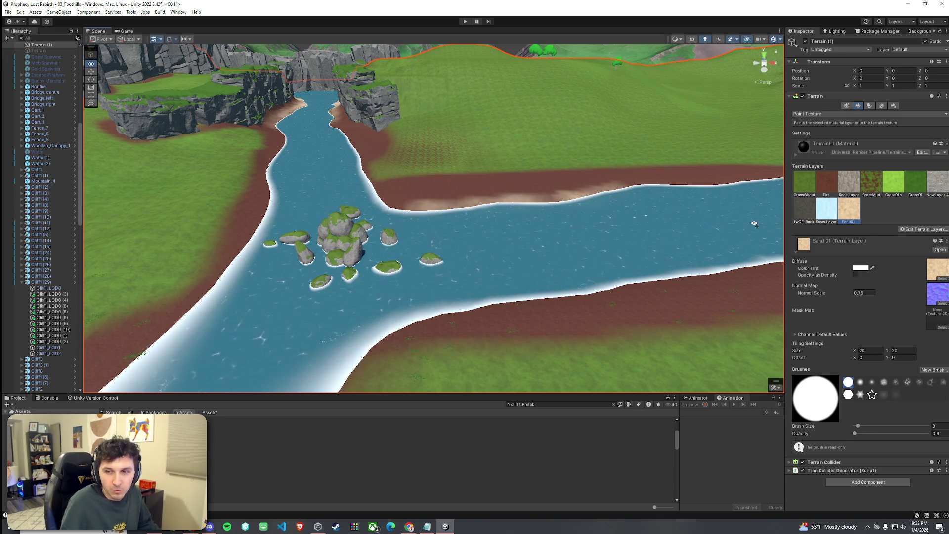
mouse_move(754, 223)
mouse_down()
mouse_move(526, 240)
mouse_move(598, 272)
mouse_move(695, 259)
mouse_move(693, 238)
mouse_up()
Save the Foothills scene and clear the Project search to show Assets > Scenes.
click(8, 12)
click(23, 47)
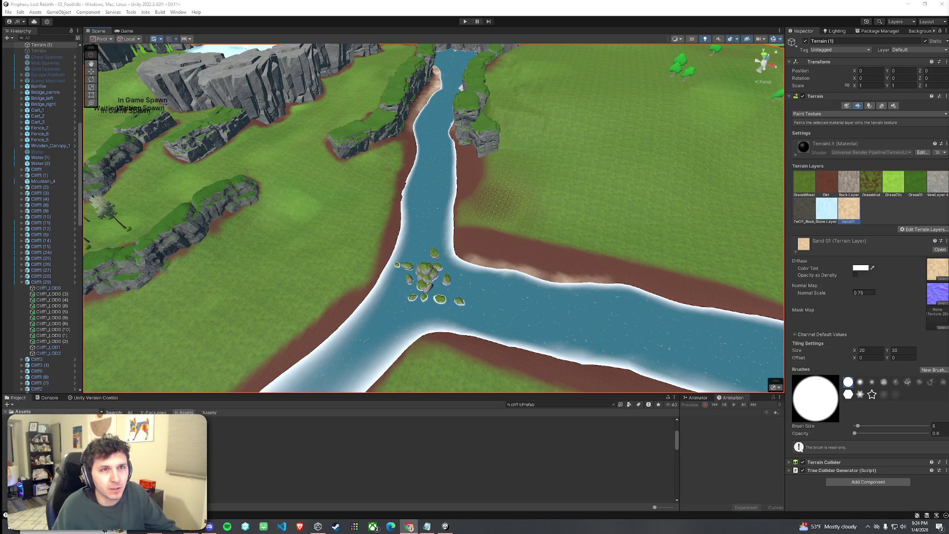
click(611, 404)
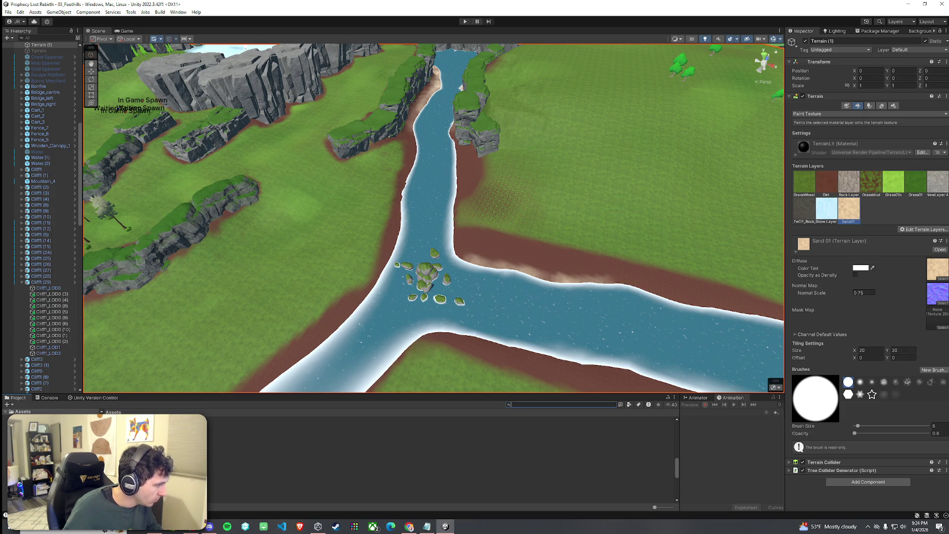
key(Escape)
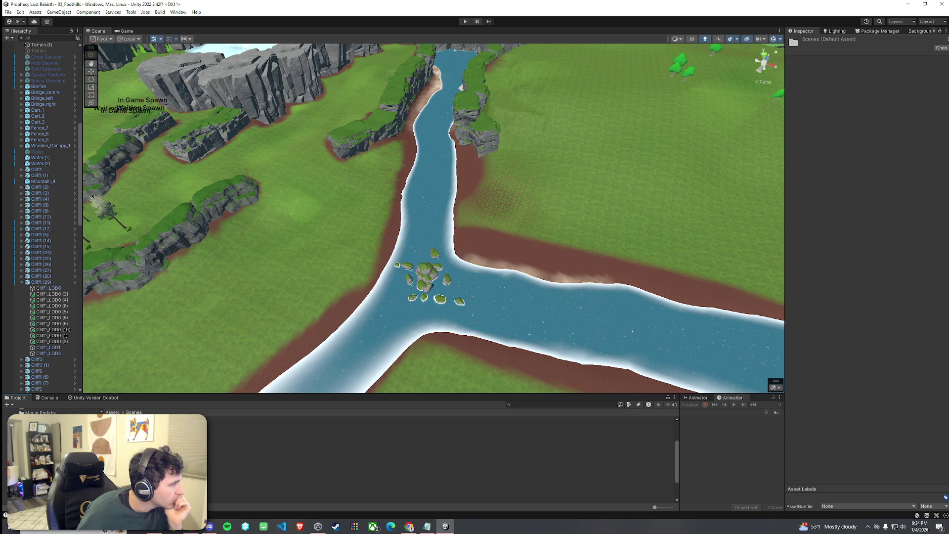
Load the Gentle Meadows scene from the Scenes folder.
click(218, 457)
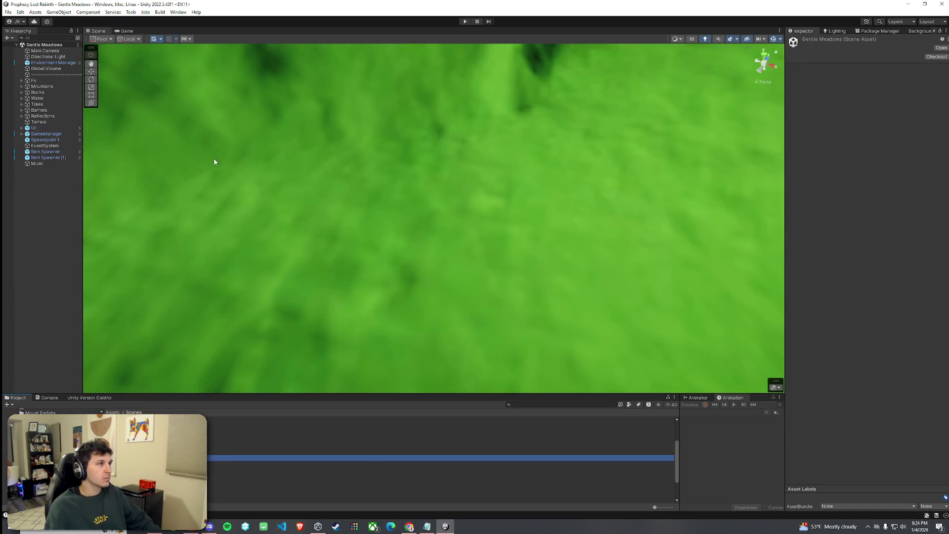
mouse_move(212, 159)
mouse_down()
mouse_move(438, 185)
mouse_move(768, 132)
mouse_move(812, 206)
mouse_move(933, 173)
mouse_move(34, 186)
mouse_move(220, 148)
mouse_move(177, 129)
mouse_move(123, 141)
mouse_move(840, 156)
mouse_move(801, 195)
mouse_move(795, 216)
mouse_move(889, 213)
mouse_move(18, 175)
mouse_move(175, 101)
mouse_move(294, 65)
mouse_move(344, 102)
mouse_move(139, 214)
mouse_move(127, 165)
mouse_move(323, 187)
mouse_move(257, 207)
mouse_up()
key(shift+space)
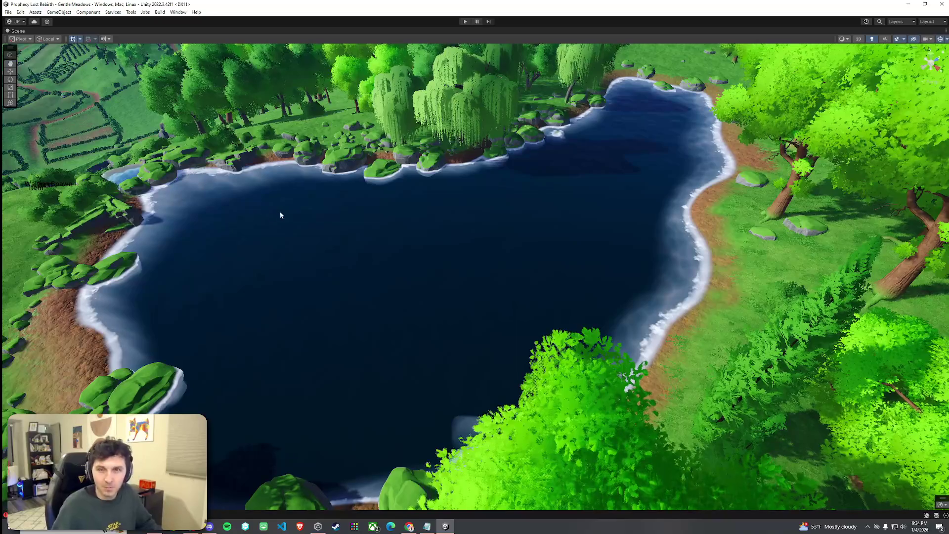
mouse_move(326, 251)
mouse_down()
mouse_move(401, 227)
mouse_move(369, 225)
mouse_up()
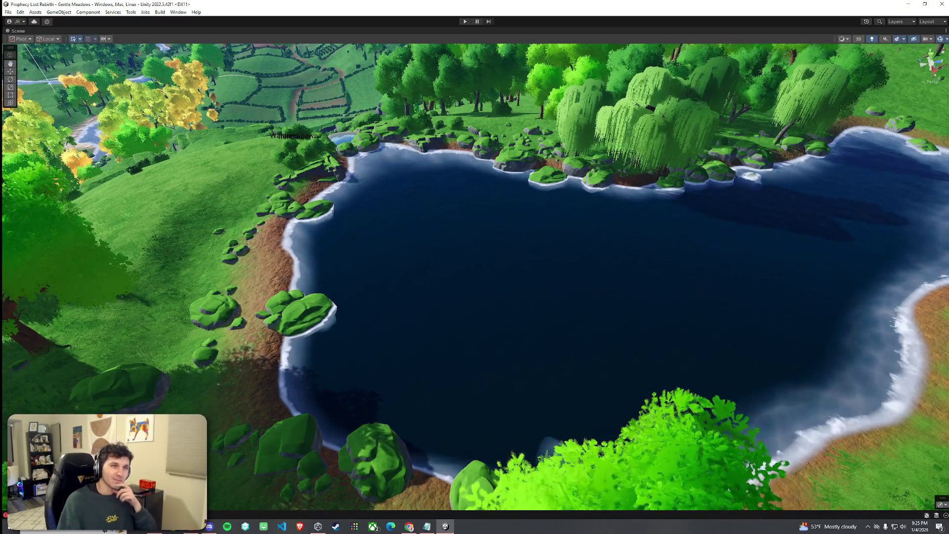
mouse_move(483, 206)
mouse_down()
mouse_move(414, 233)
mouse_move(500, 208)
mouse_move(615, 205)
mouse_move(583, 180)
mouse_move(703, 178)
mouse_move(847, 230)
mouse_move(574, 249)
mouse_up()
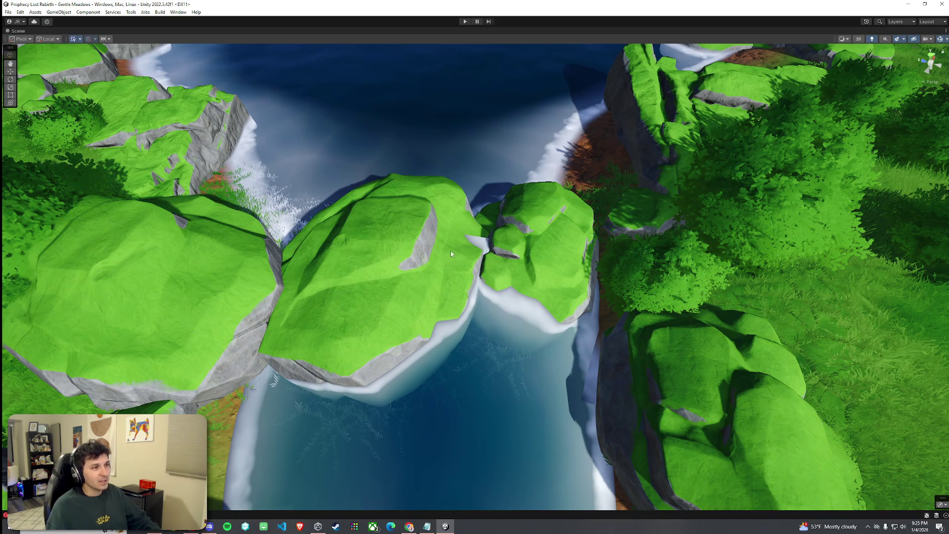
click(415, 239)
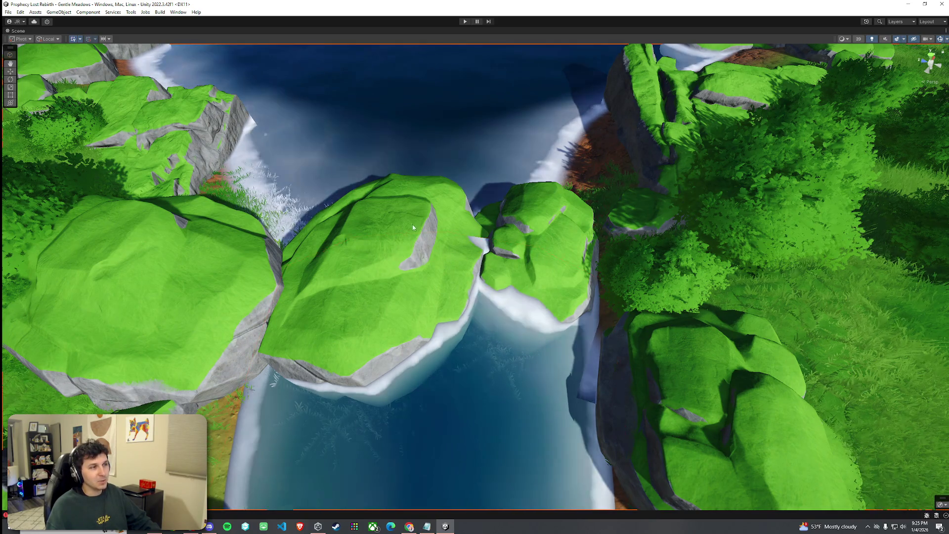
mouse_move(423, 224)
mouse_down()
mouse_move(381, 230)
mouse_move(371, 217)
mouse_move(281, 215)
mouse_move(444, 222)
mouse_up()
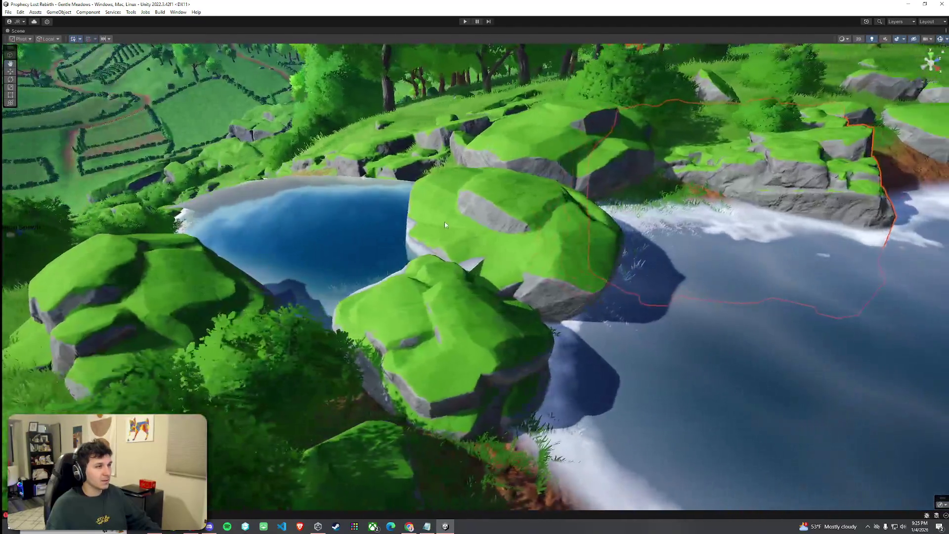
mouse_move(521, 233)
mouse_down()
mouse_move(502, 243)
mouse_move(432, 214)
mouse_move(593, 265)
mouse_move(443, 242)
mouse_move(415, 267)
mouse_move(348, 256)
mouse_move(542, 298)
mouse_move(471, 262)
mouse_move(583, 226)
mouse_move(616, 204)
mouse_move(519, 203)
mouse_up()
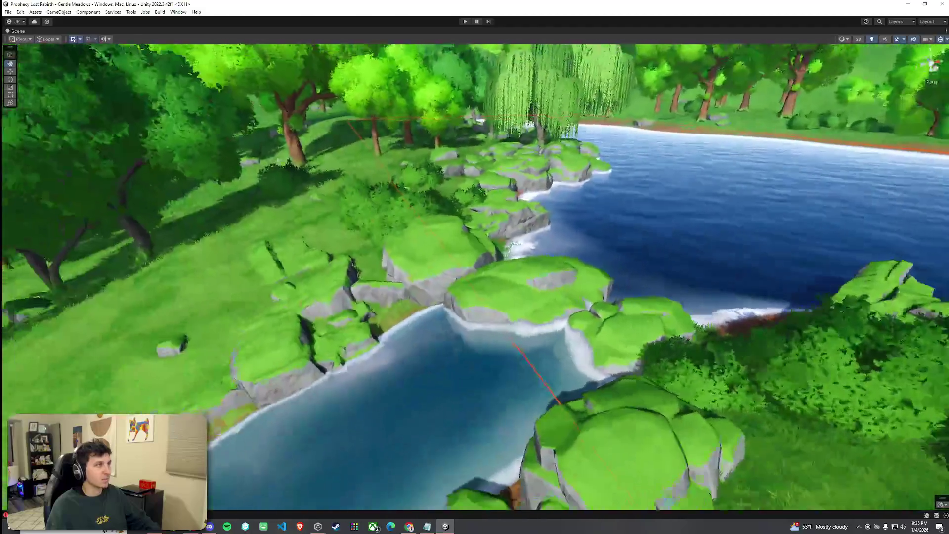
double_click(25, 32)
click(494, 252)
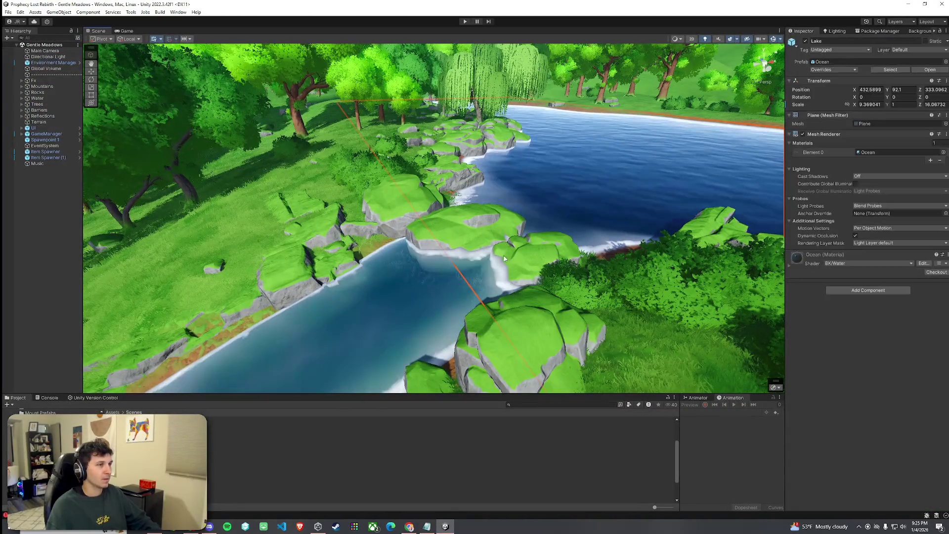
Inspect the Gentle Meadows terrain, the Oak6 (2) tree and the Cliff6 (62) rock.
key(f)
mouse_move(493, 252)
mouse_down()
mouse_move(399, 171)
mouse_move(364, 207)
mouse_move(320, 167)
mouse_up()
click(399, 170)
click(396, 184)
click(321, 167)
click(282, 176)
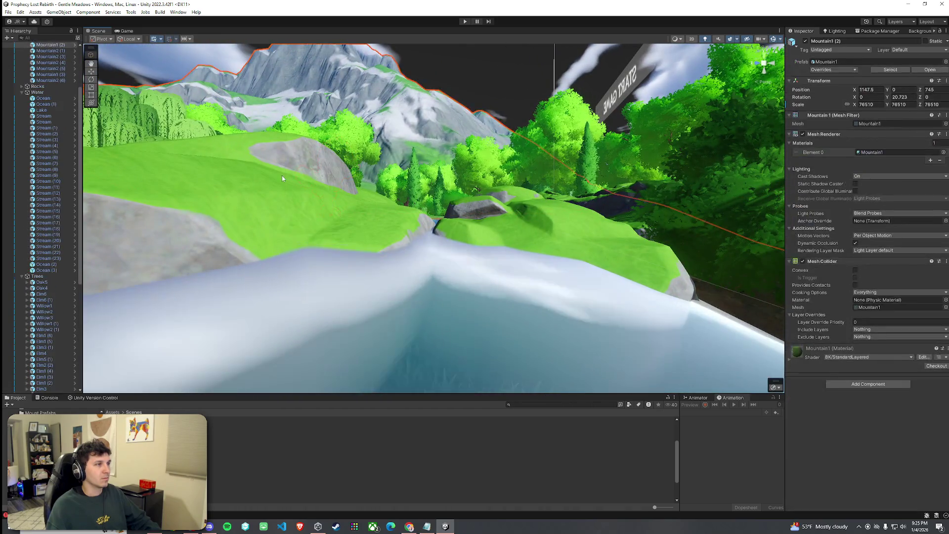
click(542, 234)
drag(541, 234, 208, 143)
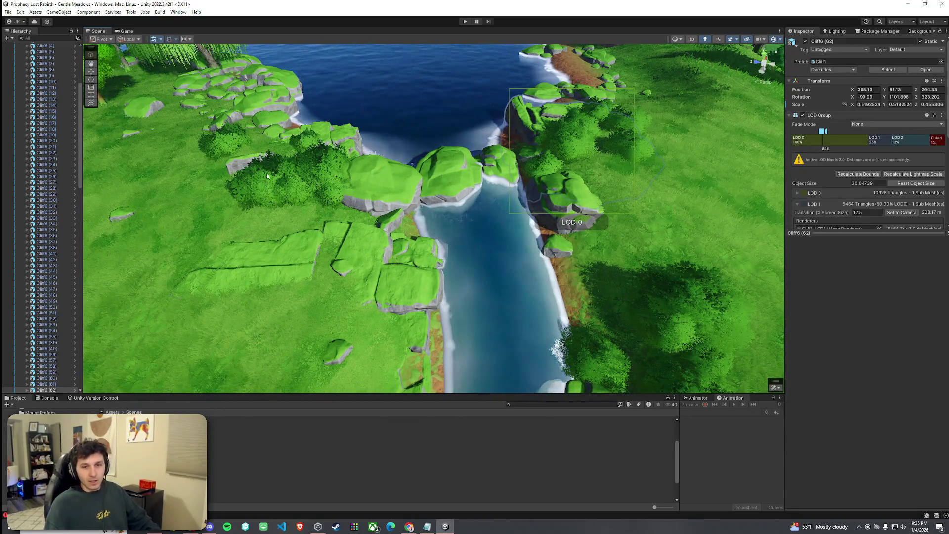
Frame the Stream waterfall mesh and check the terrain's layers, including Sand01.
mouse_move(264, 181)
mouse_down()
mouse_move(350, 218)
mouse_move(433, 226)
mouse_move(271, 203)
mouse_move(293, 196)
mouse_move(282, 178)
mouse_move(505, 213)
mouse_move(782, 222)
mouse_up()
click(433, 225)
key(f)
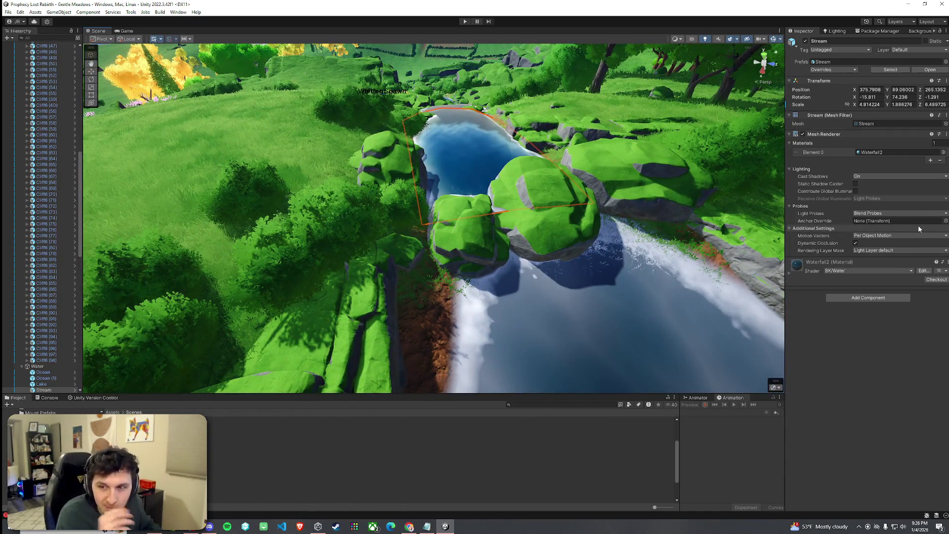
click(591, 248)
scroll(591, 248, down, 5)
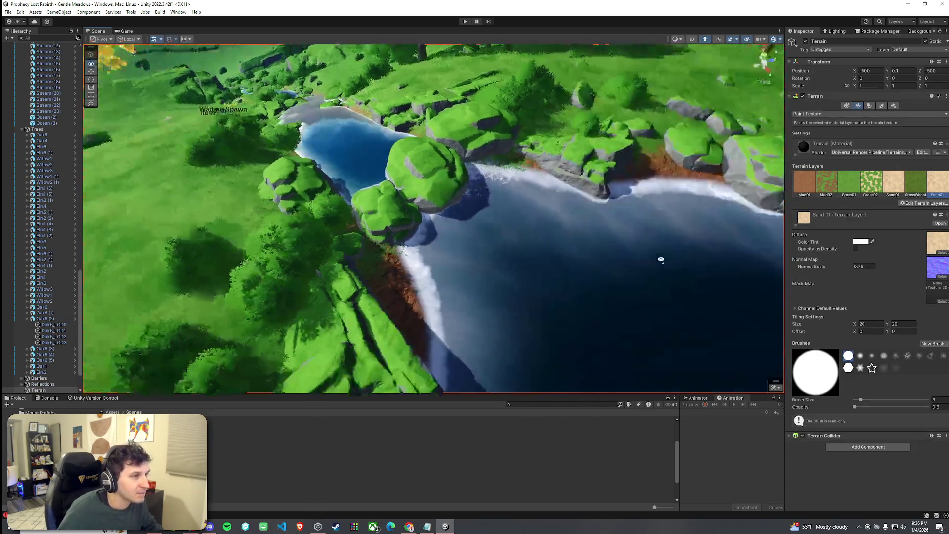
click(9, 12)
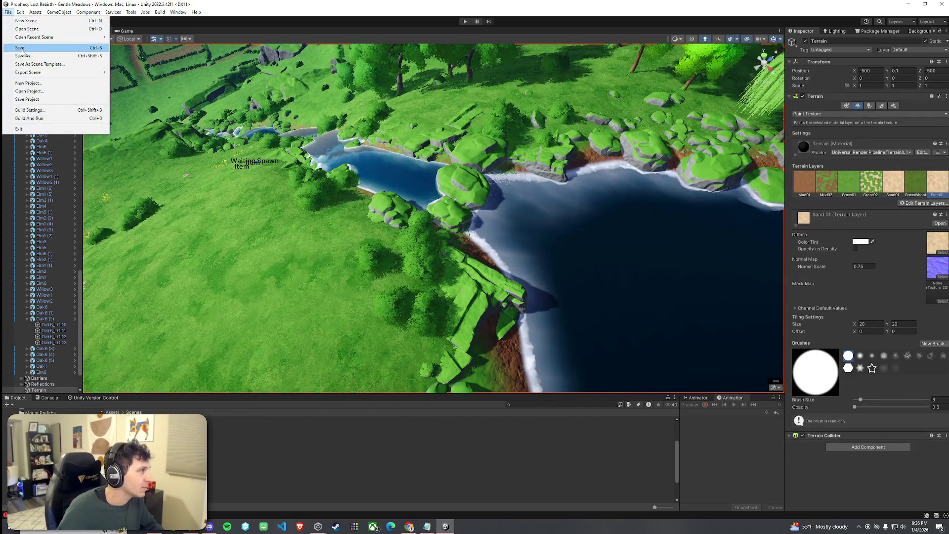
Save the Gentle Meadows scene and fly in close to the Stream pond mesh.
click(230, 147)
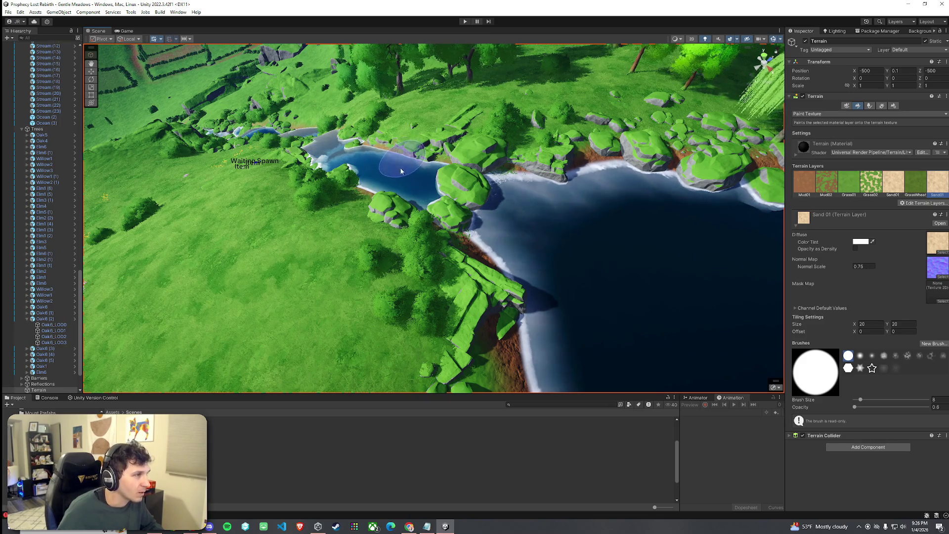
click(360, 422)
click(379, 178)
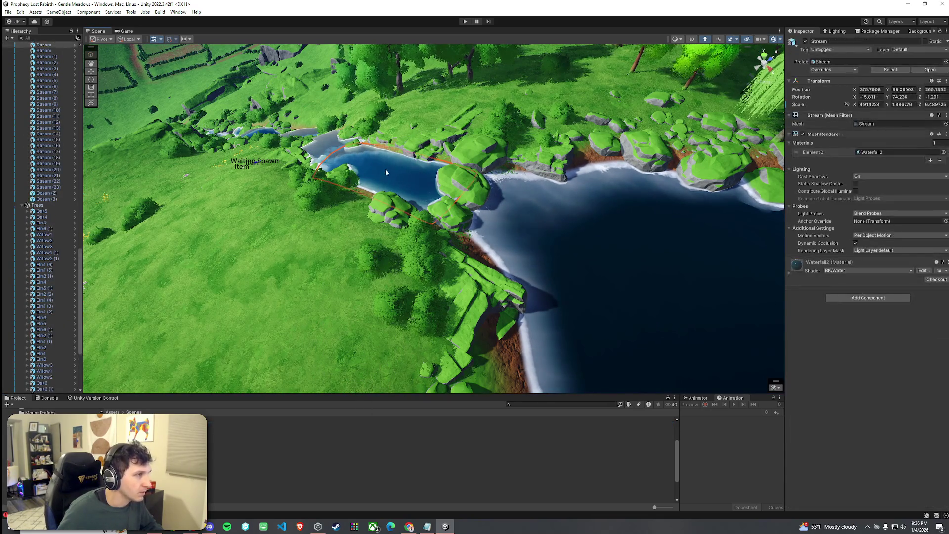
mouse_move(377, 169)
mouse_down()
mouse_move(383, 149)
mouse_move(447, 97)
mouse_move(644, 124)
mouse_move(350, 180)
mouse_move(449, 152)
mouse_up()
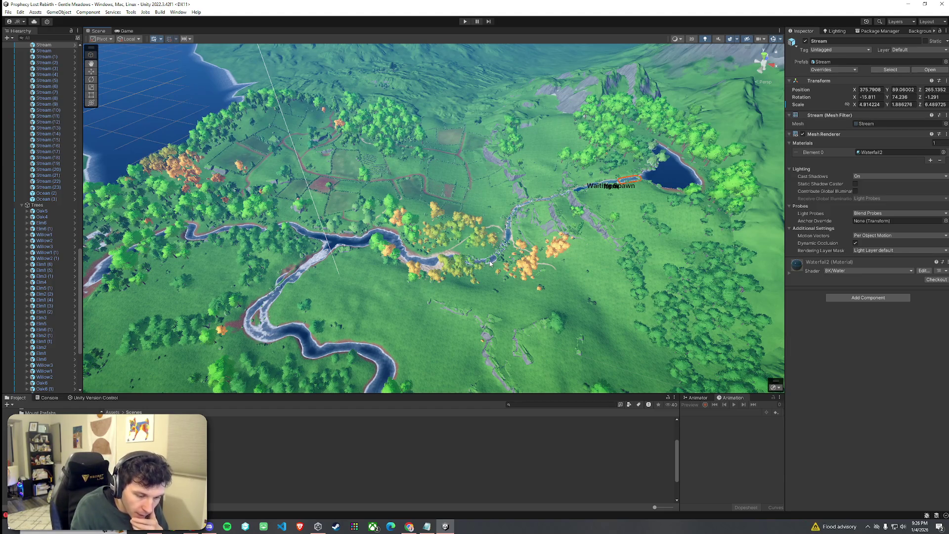
Check the console, collapse the Rocks group, save again and pick the 03_Foothills scene.
click(48, 398)
click(17, 398)
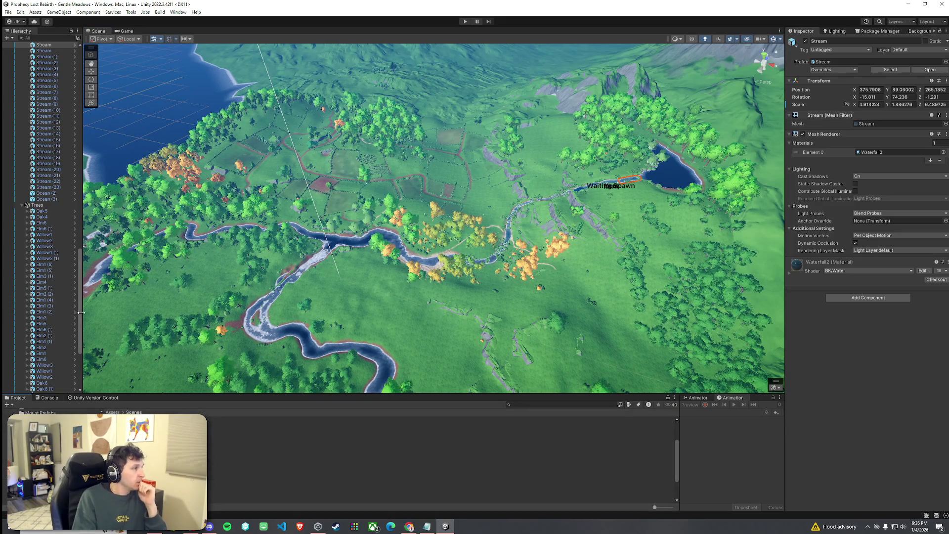
drag(81, 311, 87, 88)
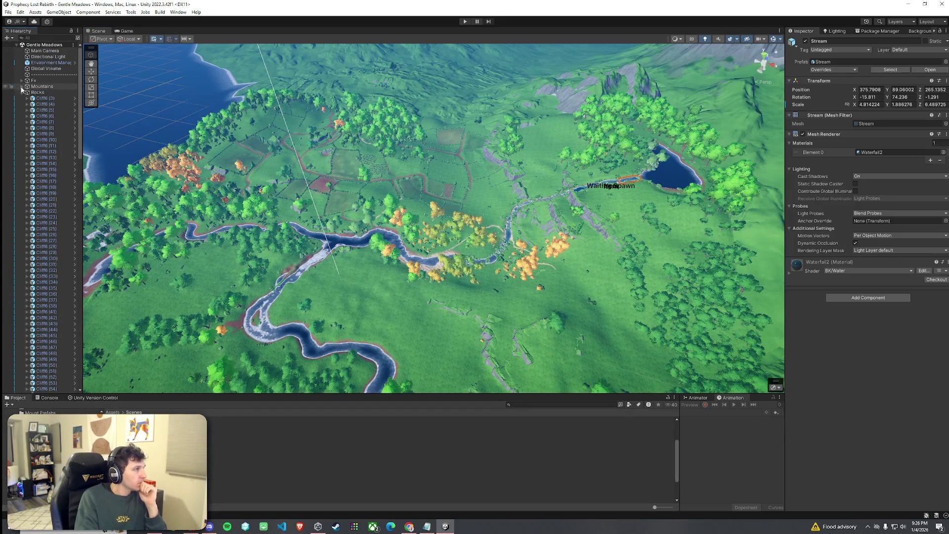
click(22, 92)
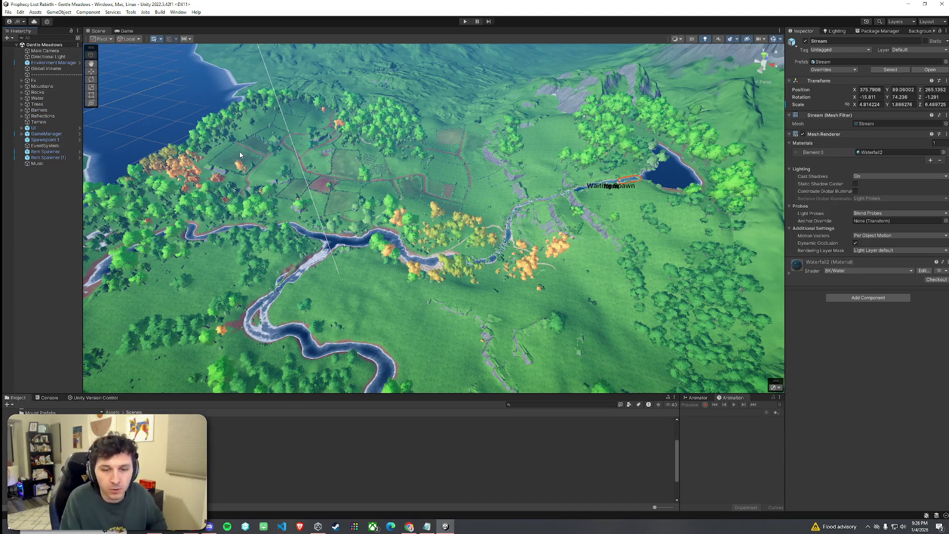
click(8, 12)
click(23, 47)
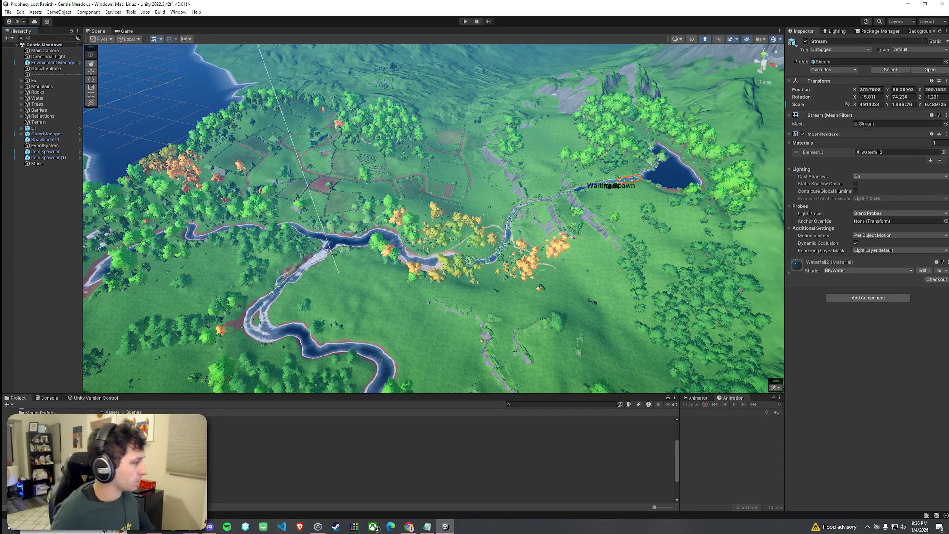
click(247, 431)
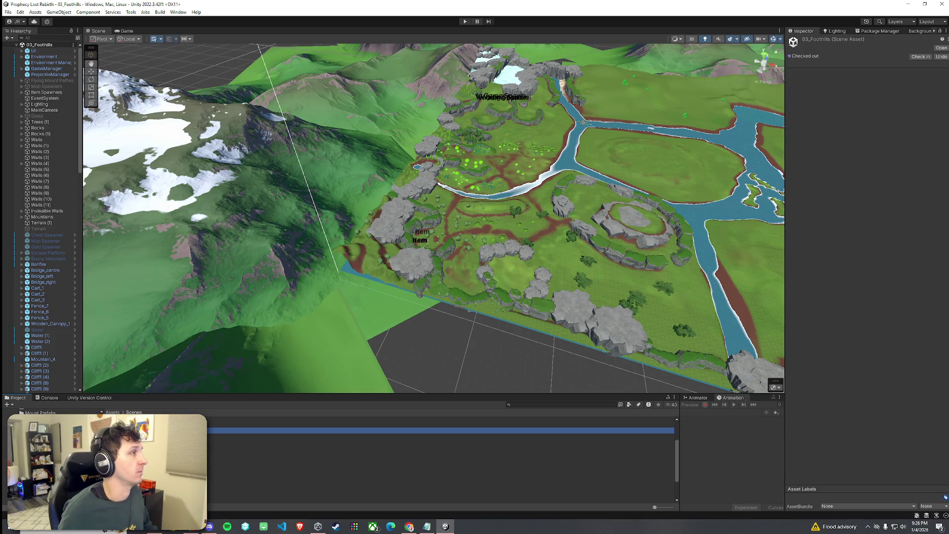
click(9, 11)
Fly to the waterfall and select WaterFall01 together with its WaterFall_Cloud foam.
mouse_move(264, 114)
mouse_down()
mouse_move(376, 161)
mouse_move(212, 85)
mouse_move(259, 79)
mouse_move(296, 78)
mouse_move(183, 171)
mouse_move(278, 124)
mouse_move(273, 130)
mouse_up()
scroll(376, 161, up, 10)
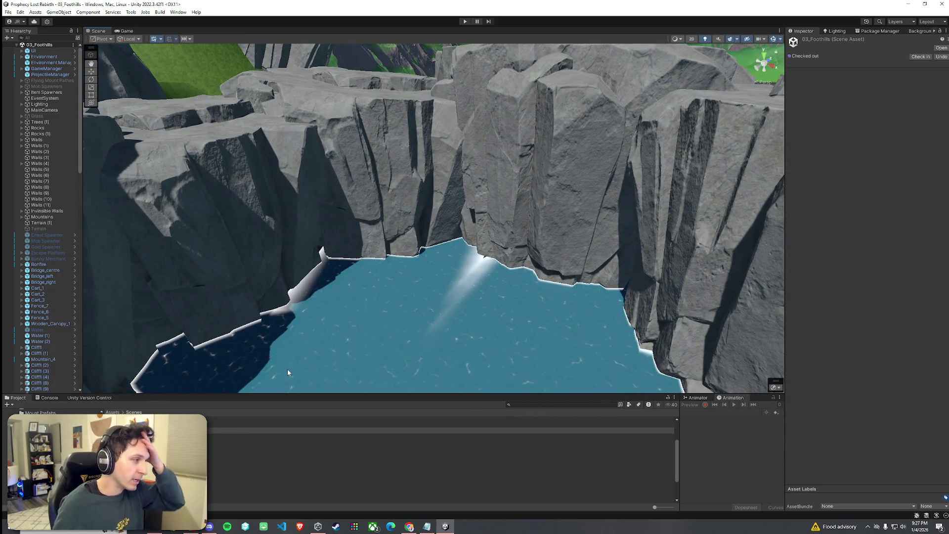
mouse_move(369, 349)
mouse_down()
mouse_move(148, 237)
mouse_move(209, 304)
mouse_move(384, 257)
mouse_up()
click(384, 257)
shift+click(392, 363)
mouse_move(392, 364)
mouse_down()
mouse_move(371, 350)
mouse_move(443, 292)
mouse_move(663, 322)
mouse_move(446, 288)
mouse_move(443, 278)
mouse_up()
click(443, 292)
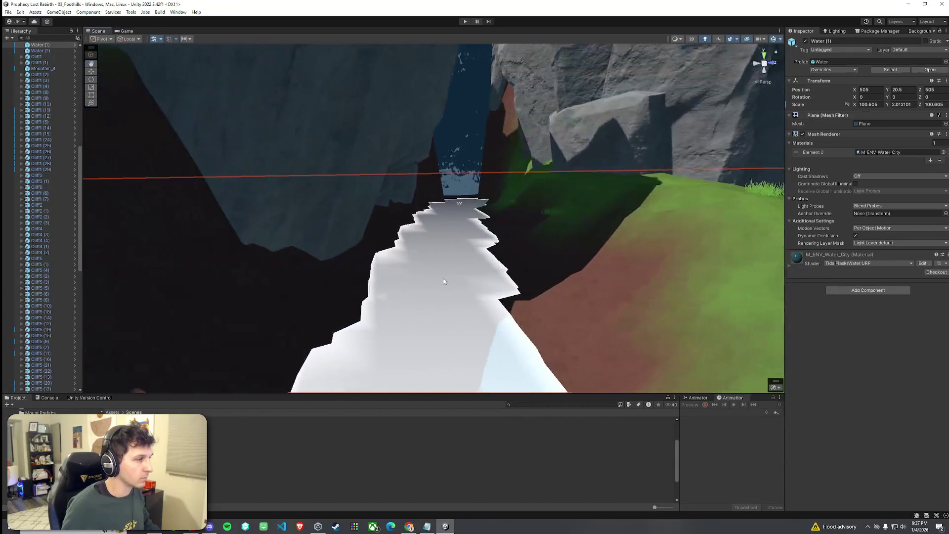
click(460, 190)
drag(460, 190, 455, 208)
shift+click(456, 220)
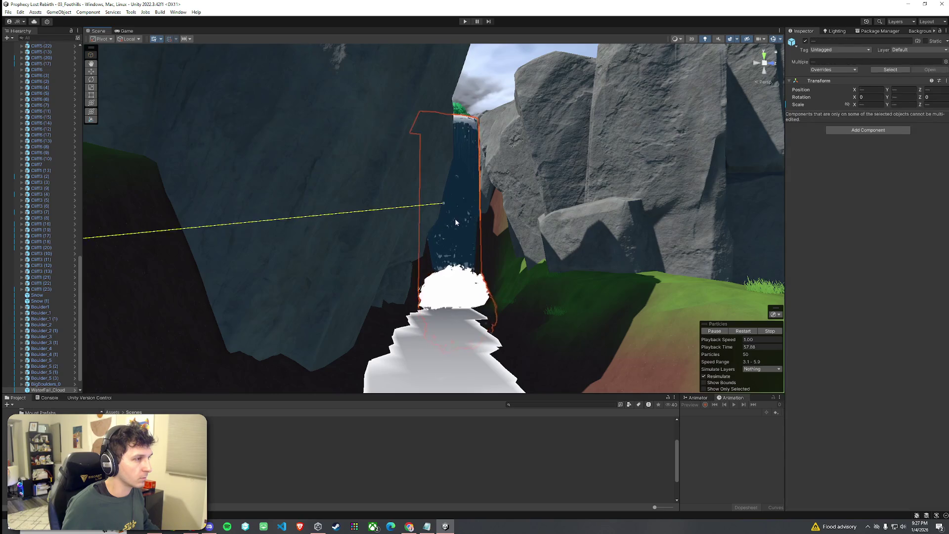
Select the duplicated WaterFall_Cloud (1) in the Hierarchy and frame it in the Scene view.
scroll(76, 308, down, 1)
ctrl+click(47, 377)
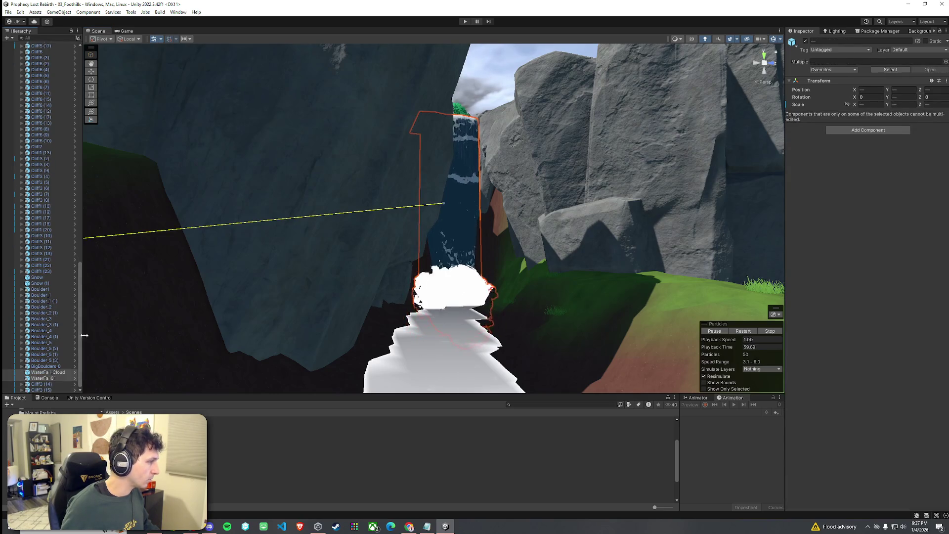
mouse_move(413, 291)
mouse_down()
mouse_move(725, 411)
mouse_move(885, 393)
mouse_move(809, 400)
mouse_up()
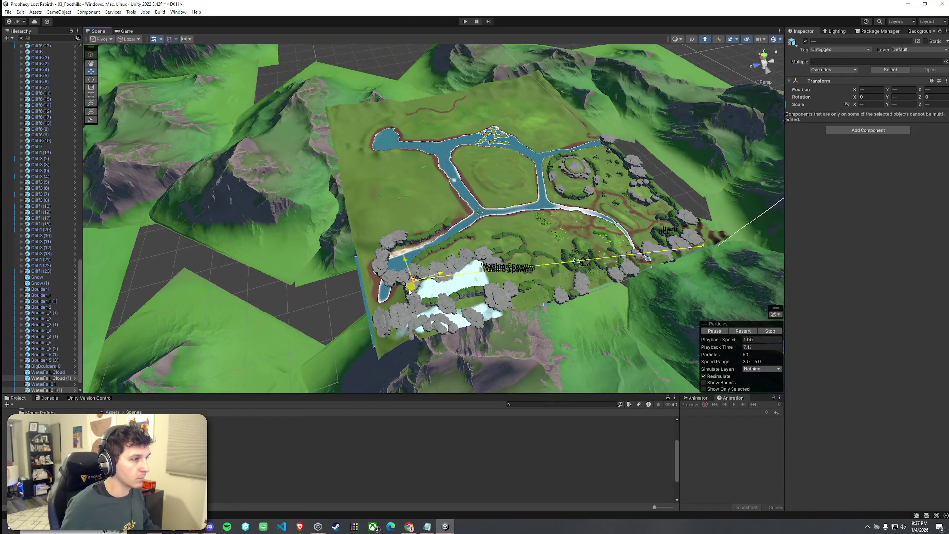
double_click(58, 379)
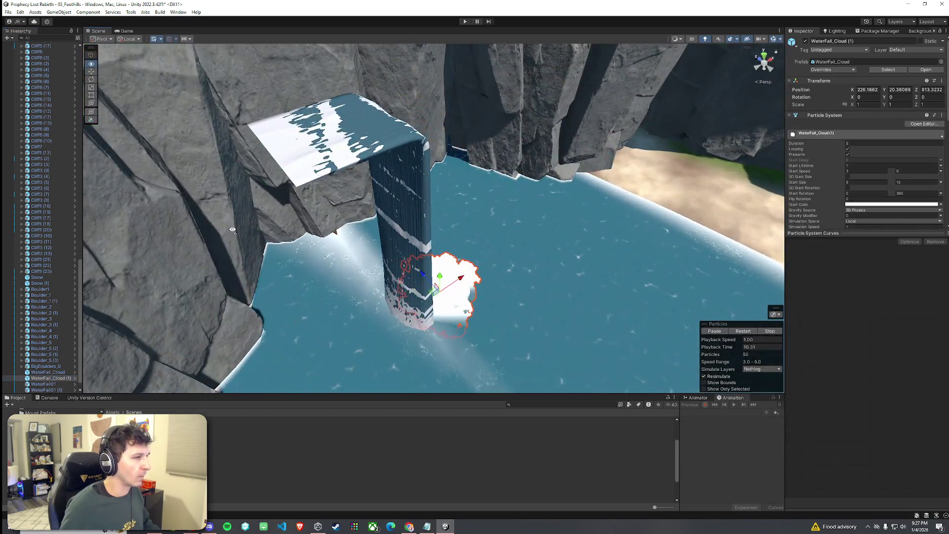
Rotate the waterfall upright, with the pivot mode set to Center.
mouse_move(233, 229)
mouse_down()
mouse_move(233, 257)
mouse_move(234, 172)
mouse_up()
shift+click(407, 143)
key(e)
mouse_move(388, 266)
mouse_down()
mouse_move(374, 264)
mouse_move(255, 133)
mouse_up()
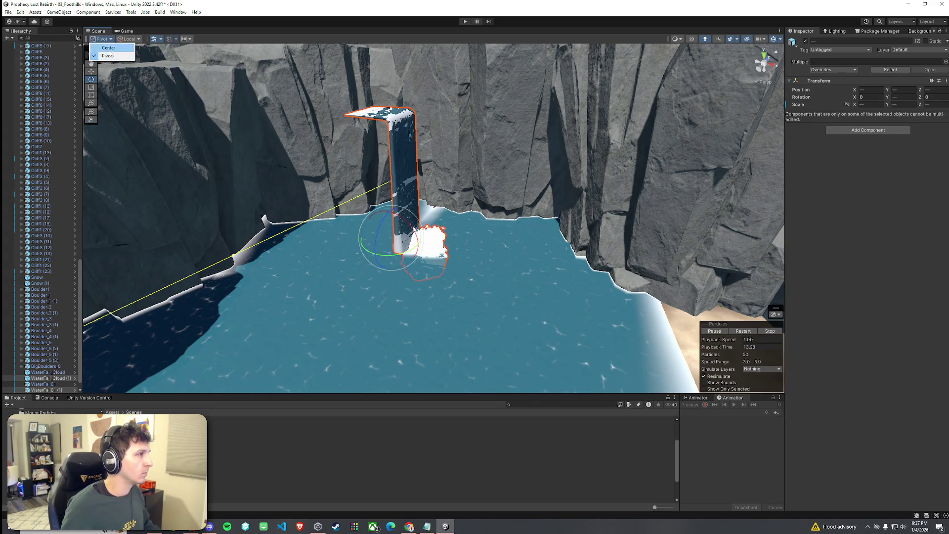
click(109, 48)
mouse_move(385, 196)
mouse_down()
mouse_move(356, 200)
mouse_move(361, 133)
mouse_move(437, 232)
mouse_move(432, 219)
mouse_move(423, 227)
mouse_move(404, 219)
mouse_move(425, 214)
mouse_up()
key(w)
key(f)
Widen WaterFall01 (1) along X and move it forward toward the pool.
click(507, 233)
mouse_move(507, 232)
mouse_down()
mouse_move(437, 196)
mouse_move(442, 175)
mouse_move(457, 208)
mouse_move(443, 182)
mouse_up()
scroll(447, 187, up, 3)
click(443, 182)
key(r)
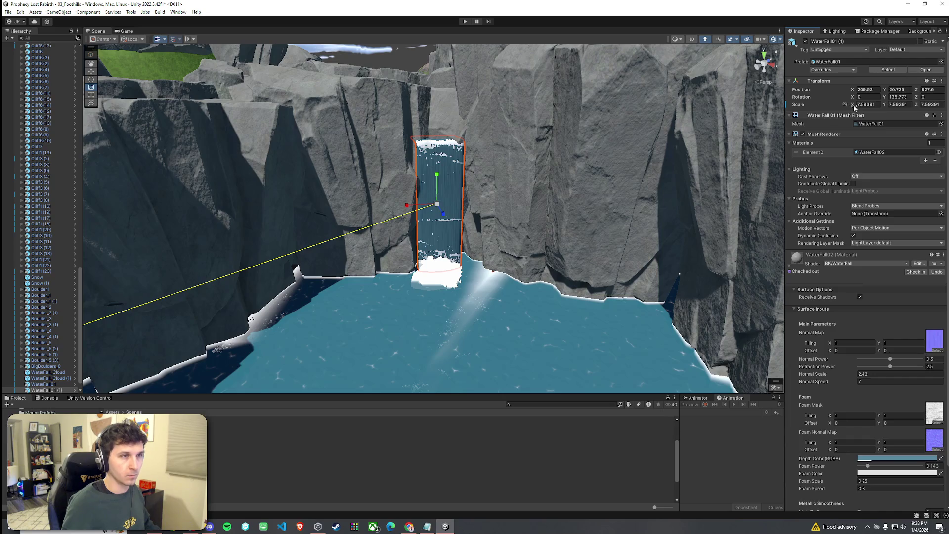
mouse_move(854, 108)
mouse_down()
mouse_move(946, 108)
mouse_move(182, 120)
mouse_move(318, 117)
mouse_move(124, 131)
mouse_move(929, 148)
mouse_move(434, 240)
mouse_up()
key(w)
drag(433, 200, 449, 286)
Shift the WaterFall_Cloud foam clouds side by side along the waterfall's base.
click(449, 287)
key(r)
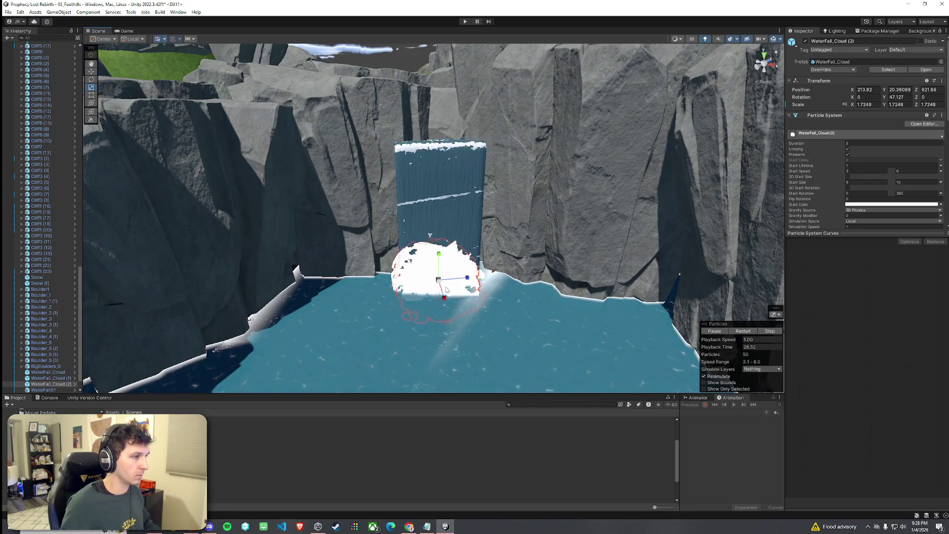
click(438, 285)
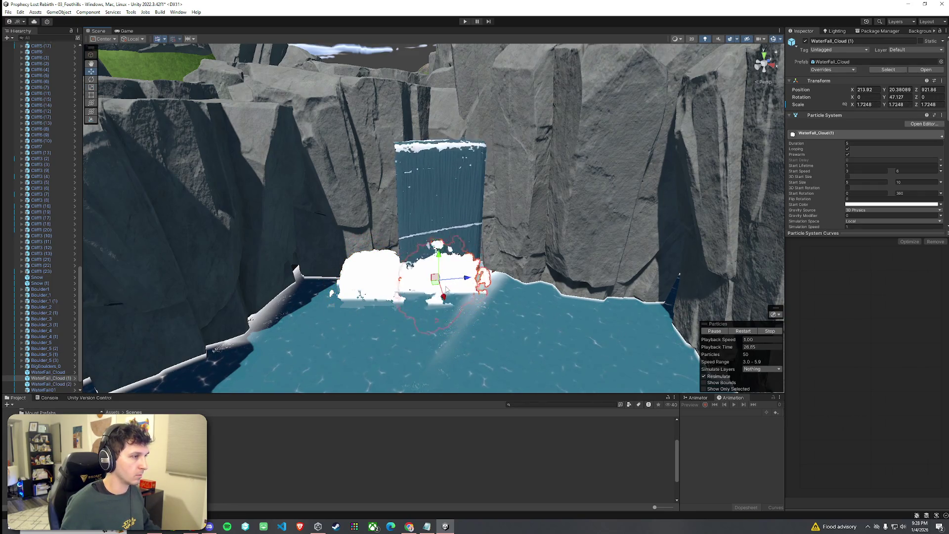
drag(439, 287, 444, 294)
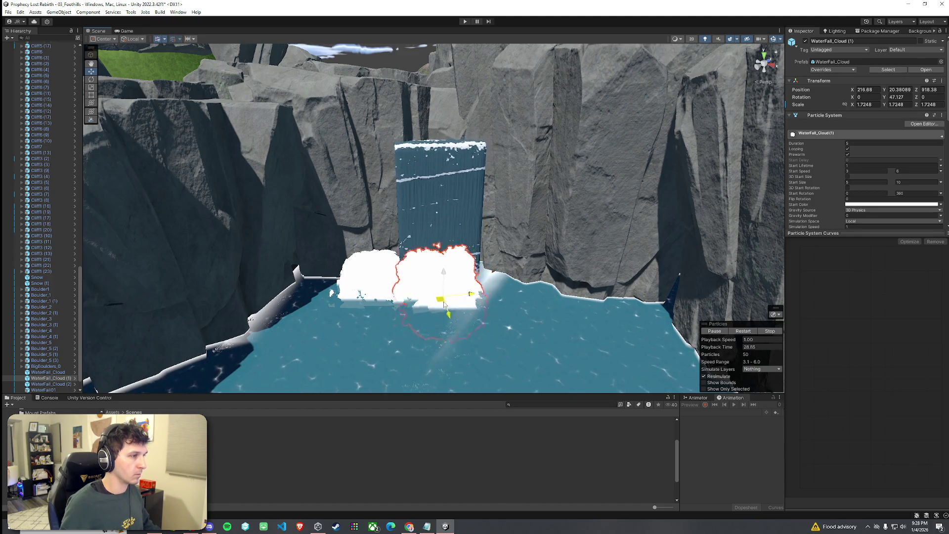
shift+click(487, 297)
scroll(487, 298, up, 3)
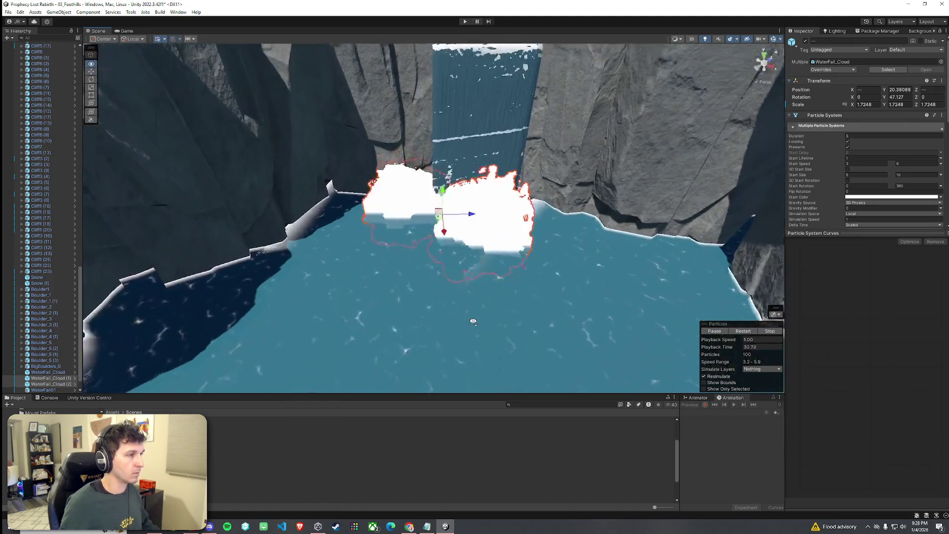
click(433, 265)
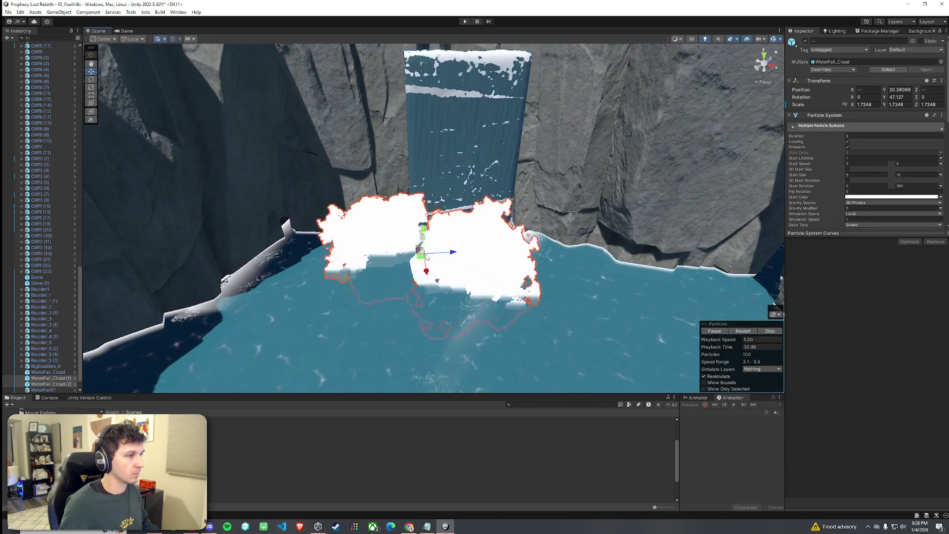
key(ctrl+z)
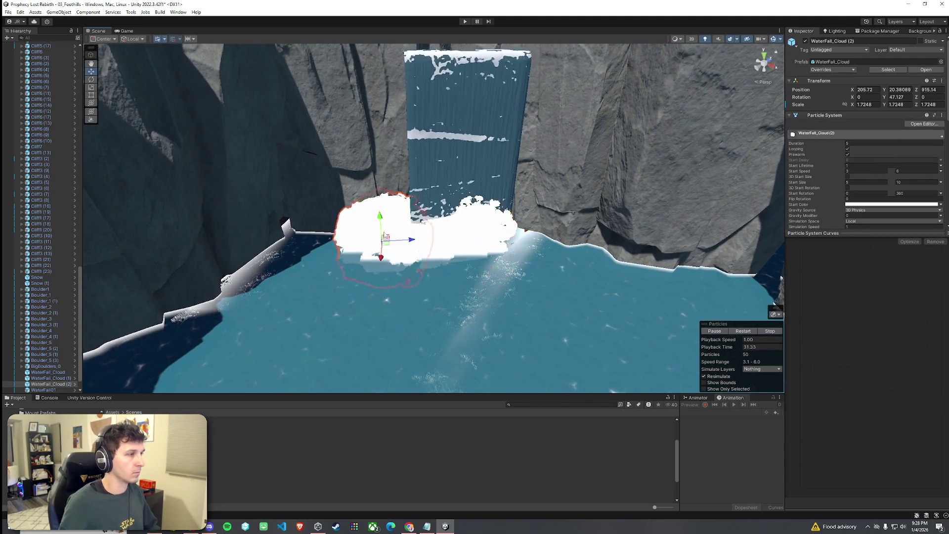
click(396, 238)
drag(395, 238, 450, 237)
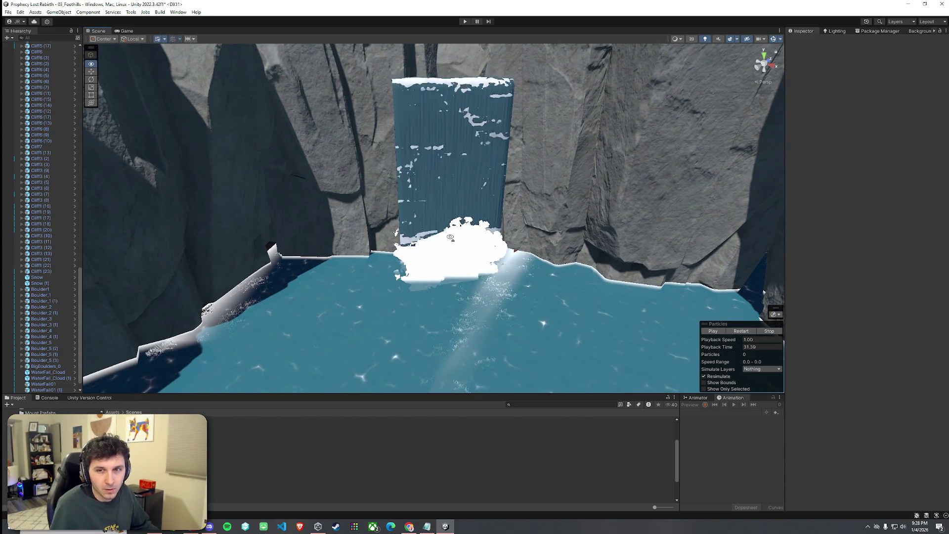
scroll(450, 237, down, 10)
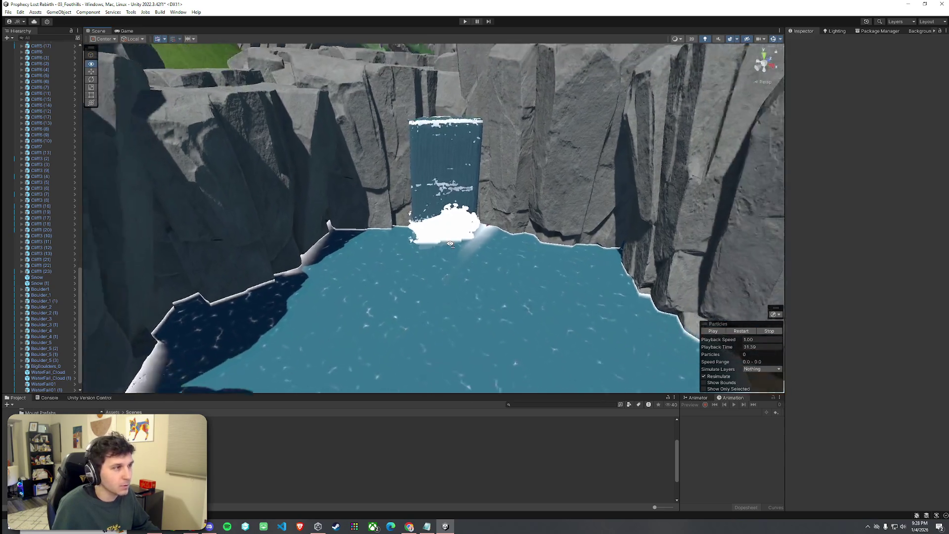
click(445, 252)
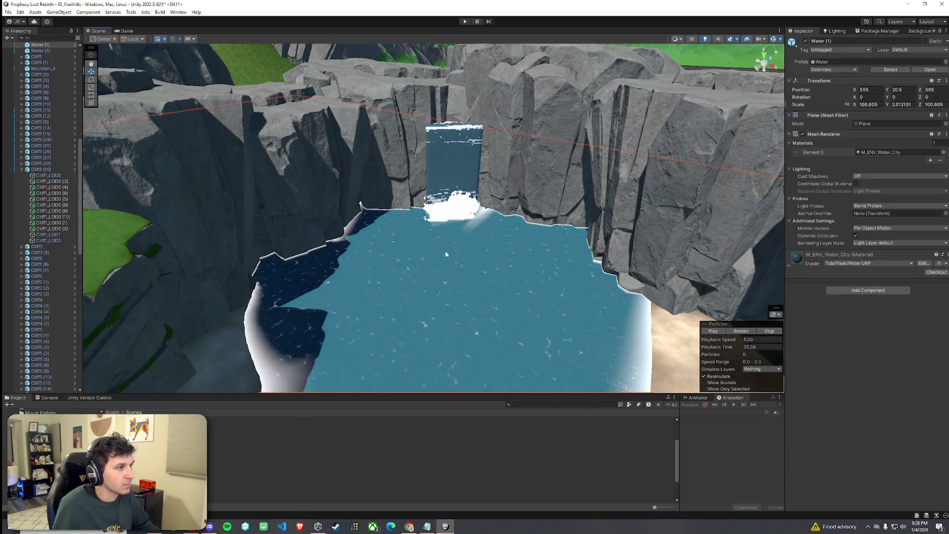
Select the pool's WaterFall01 waterfall in the Scene view to duplicate it.
click(449, 253)
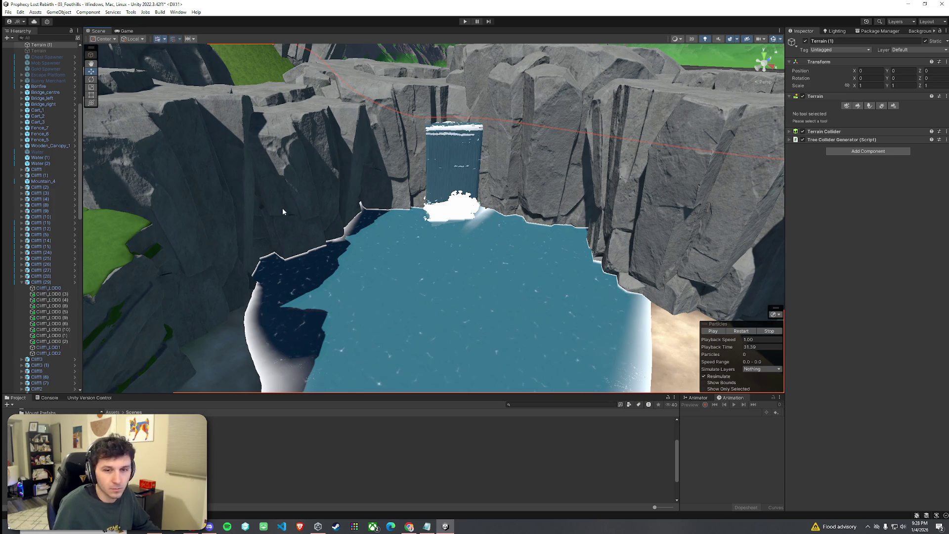
click(8, 12)
click(77, 3)
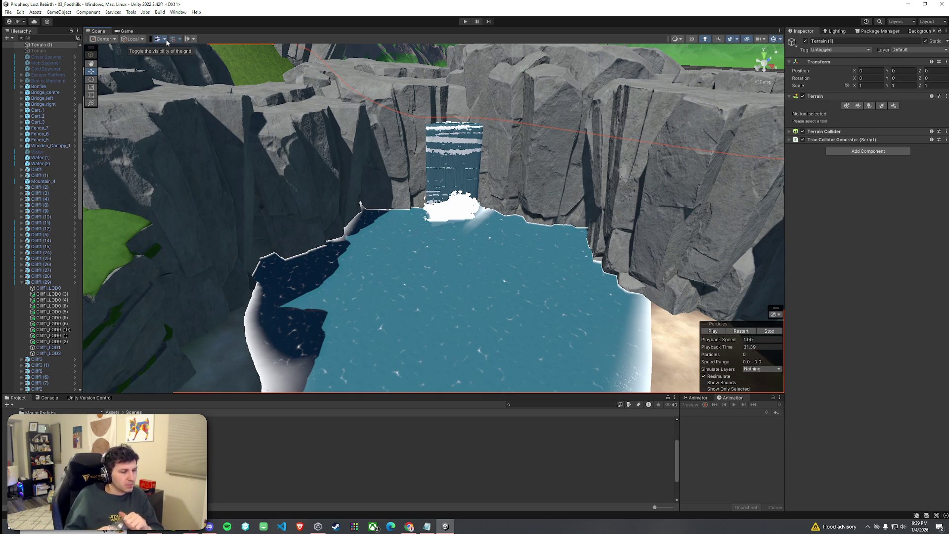
click(463, 170)
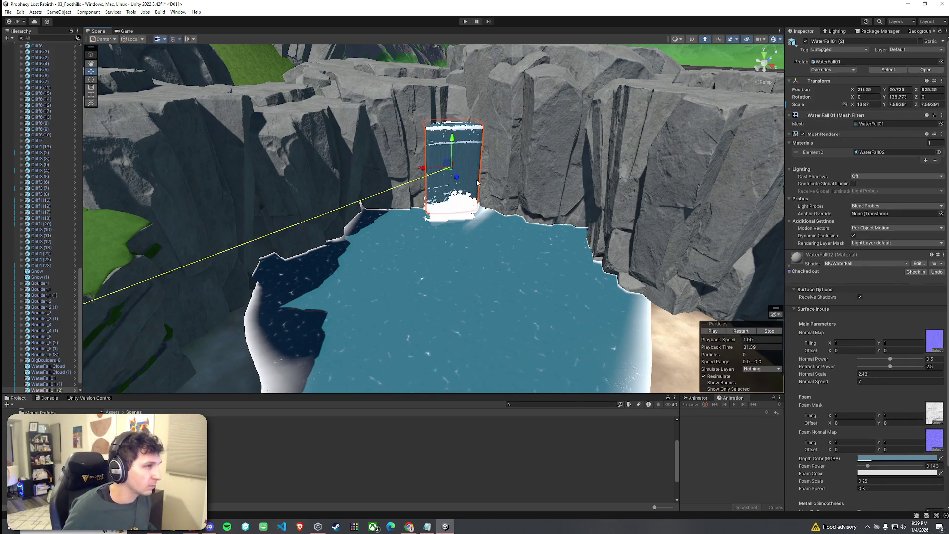
Place the WaterFall01 (2) copy on the right cliff, stretched taller and lowered to the water.
mouse_move(450, 171)
mouse_down()
mouse_move(571, 222)
mouse_move(577, 154)
mouse_up()
key(r)
key(w)
mouse_move(579, 222)
mouse_down()
mouse_move(583, 200)
mouse_move(587, 222)
mouse_move(569, 217)
mouse_up()
key(e)
key(w)
drag(591, 184, 587, 193)
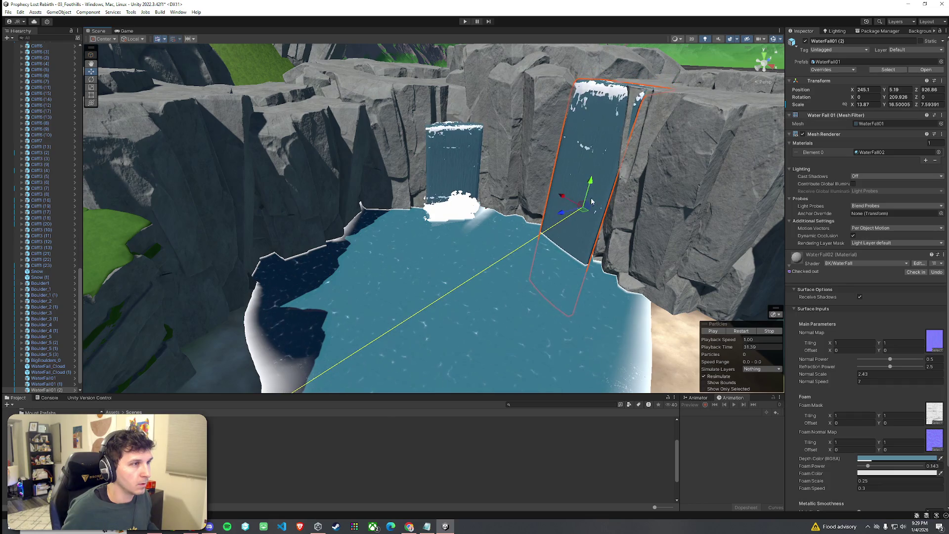
Select the foam cloud at its base and orbit over the waterfalls and canyon.
click(450, 210)
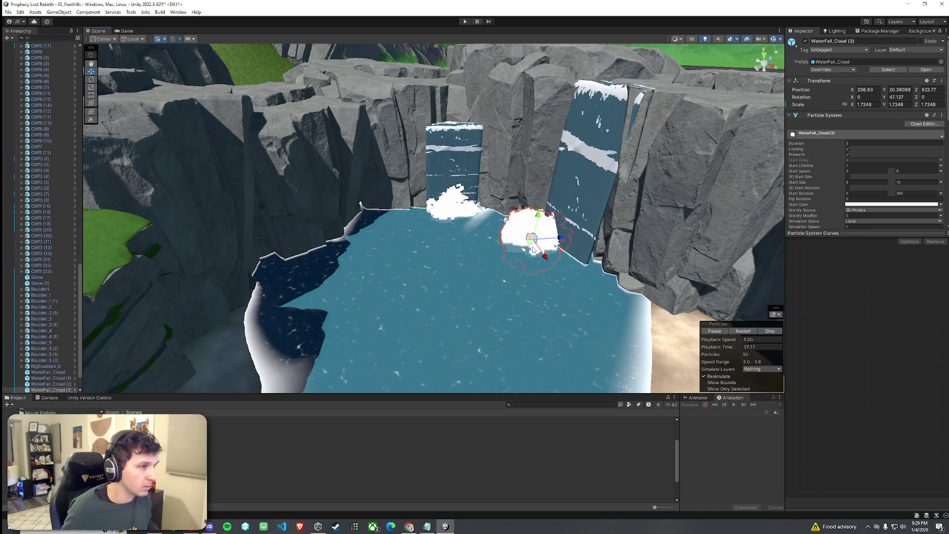
click(594, 282)
mouse_move(593, 282)
mouse_down()
mouse_move(587, 247)
mouse_move(653, 190)
mouse_move(687, 218)
mouse_move(587, 109)
mouse_move(623, 297)
mouse_move(547, 287)
mouse_move(761, 284)
mouse_move(596, 282)
mouse_move(564, 309)
mouse_up()
mouse_move(389, 296)
mouse_down()
mouse_move(90, 209)
mouse_move(73, 86)
mouse_up()
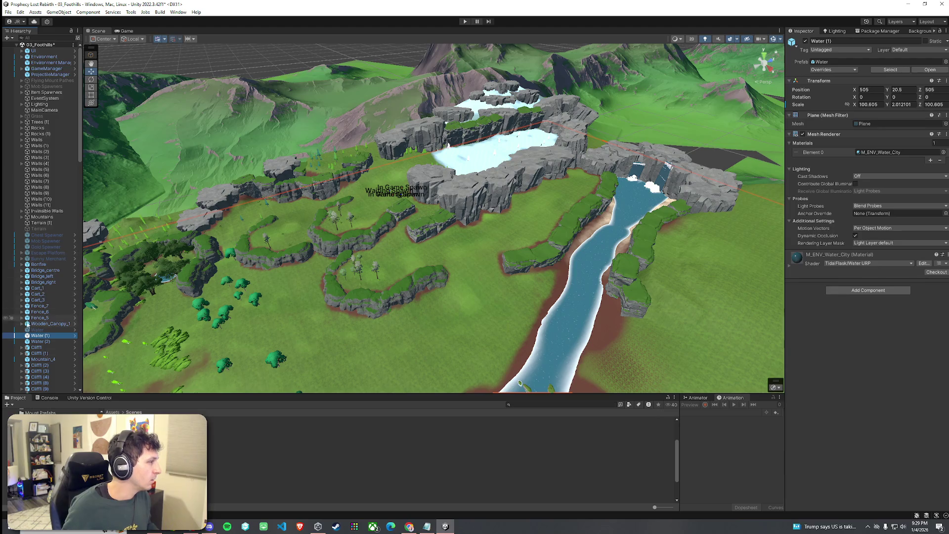
Inspect GameManager's spawn points, framing the Game Spawn Point on the grassy field.
scroll(37, 297, down, 10)
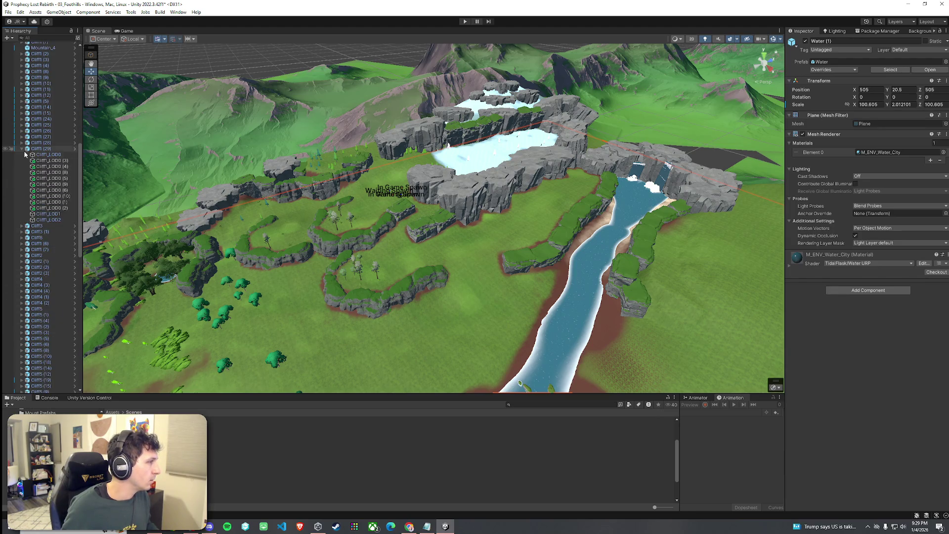
drag(80, 203, 66, 72)
click(22, 68)
click(54, 74)
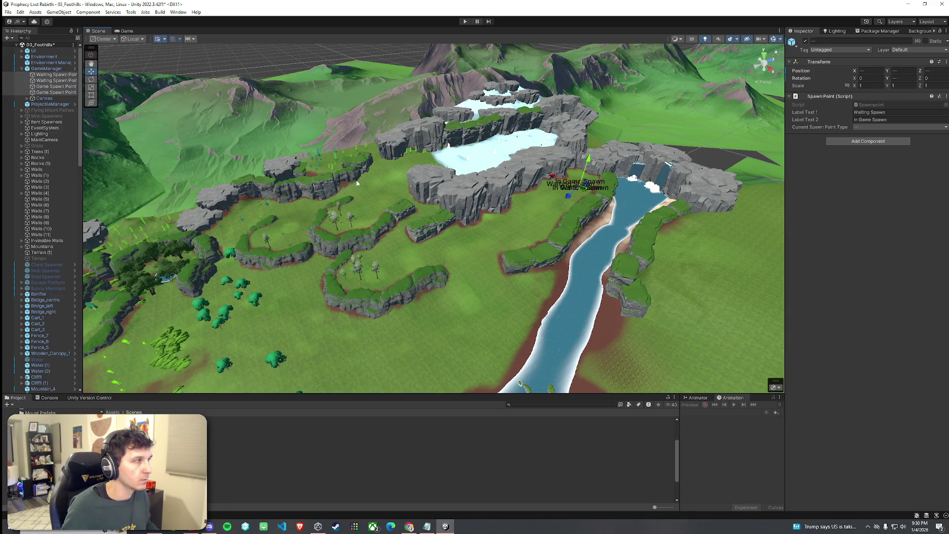
double_click(47, 93)
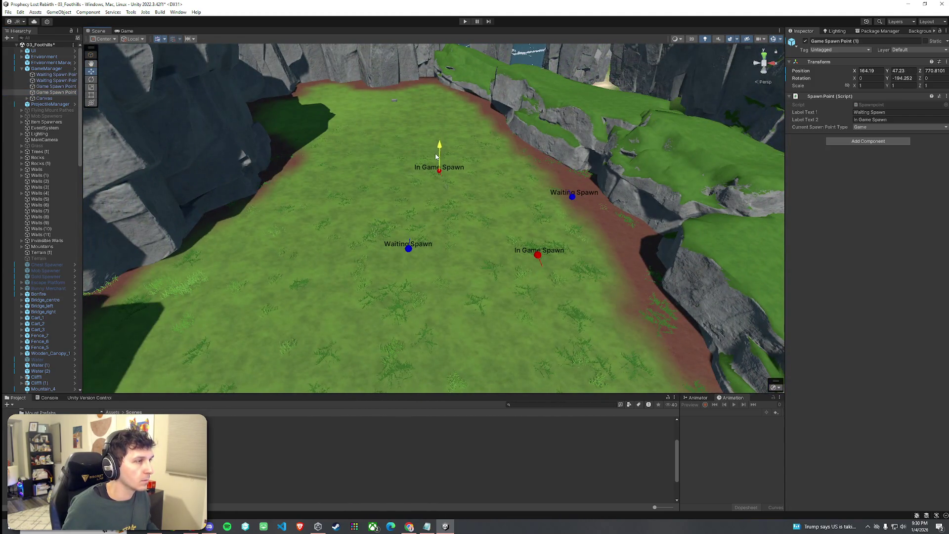
drag(436, 151, 111, 54)
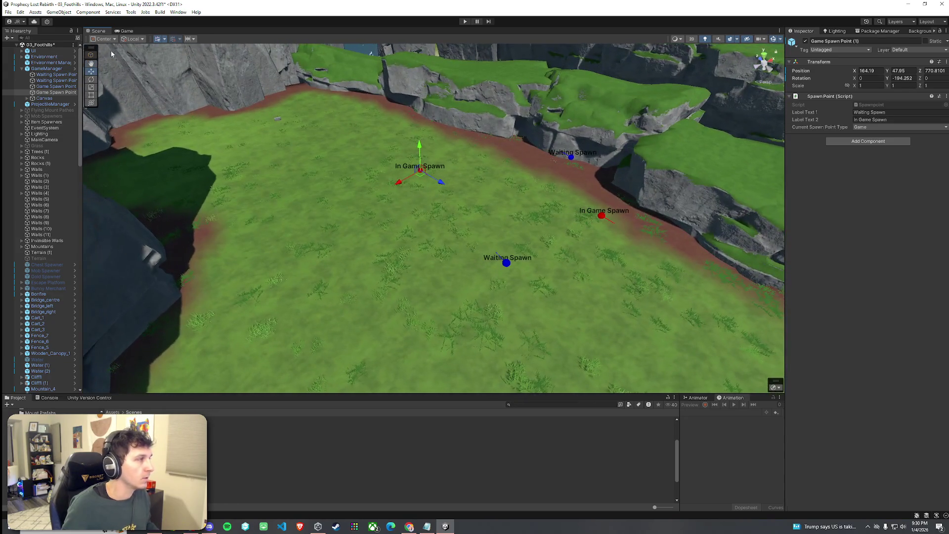
Maximize the Game view and enter Play mode.
click(20, 12)
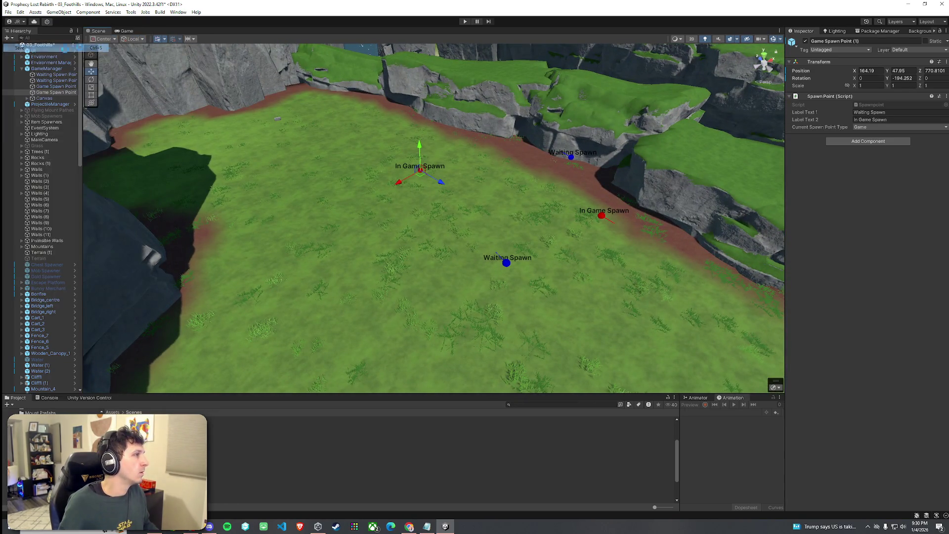
click(124, 31)
double_click(125, 31)
key(ctrl+p)
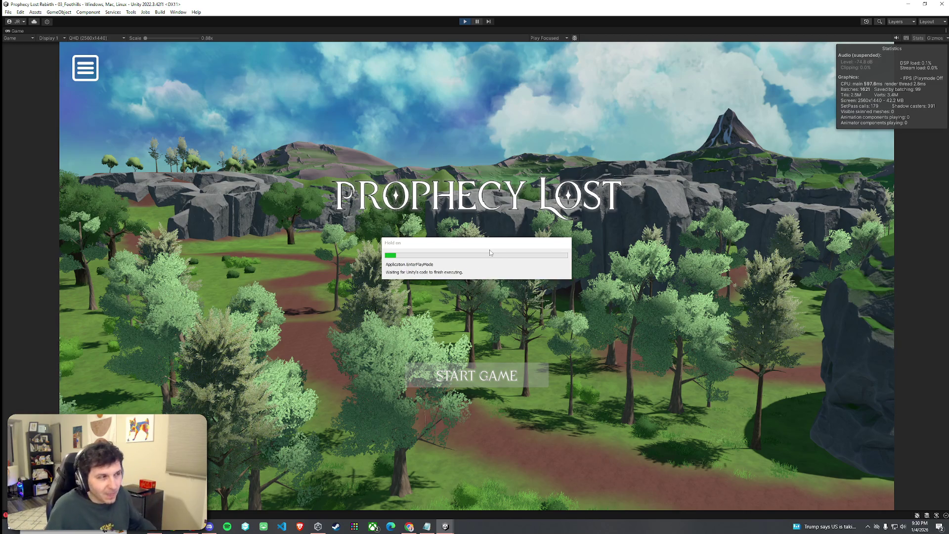
Start the game and run the character along the river shore toward the waterfalls.
click(483, 382)
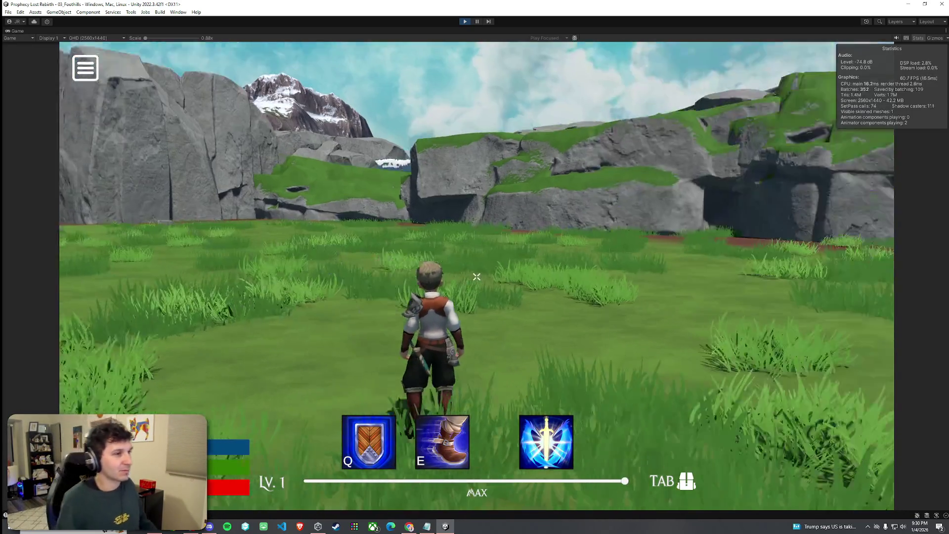
key(w)
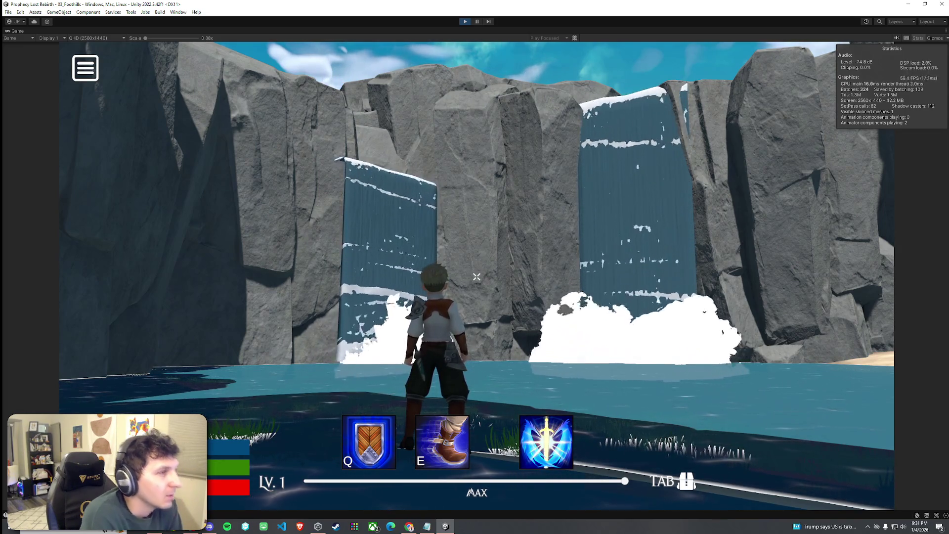
key(w)
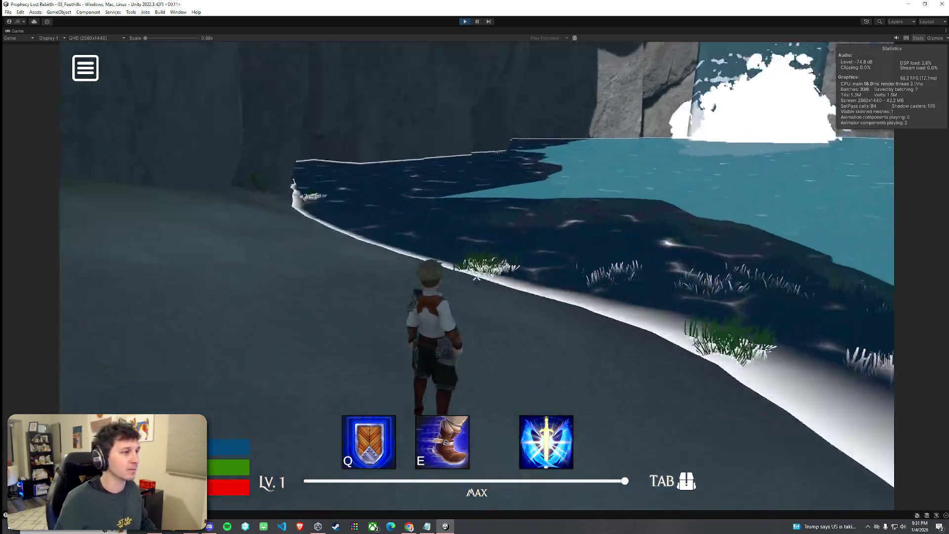
key(w)
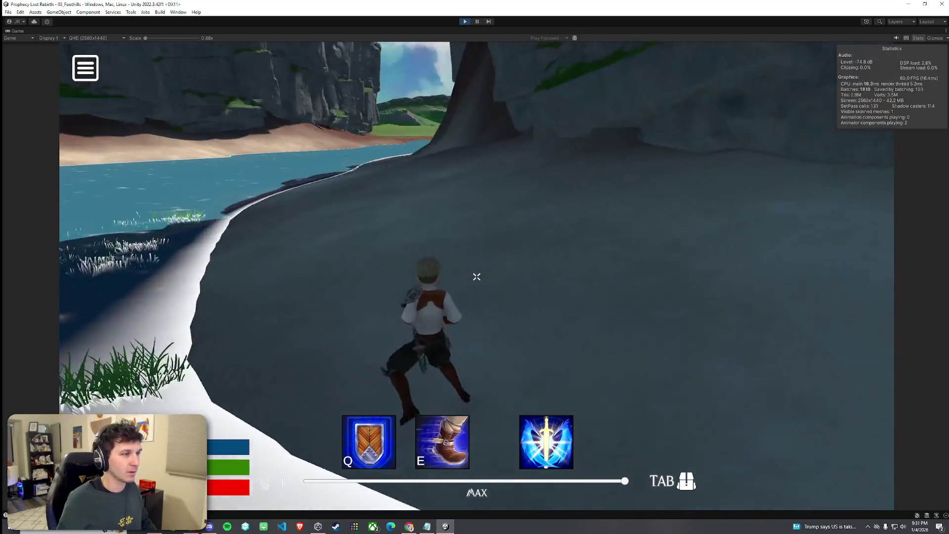
key(w)
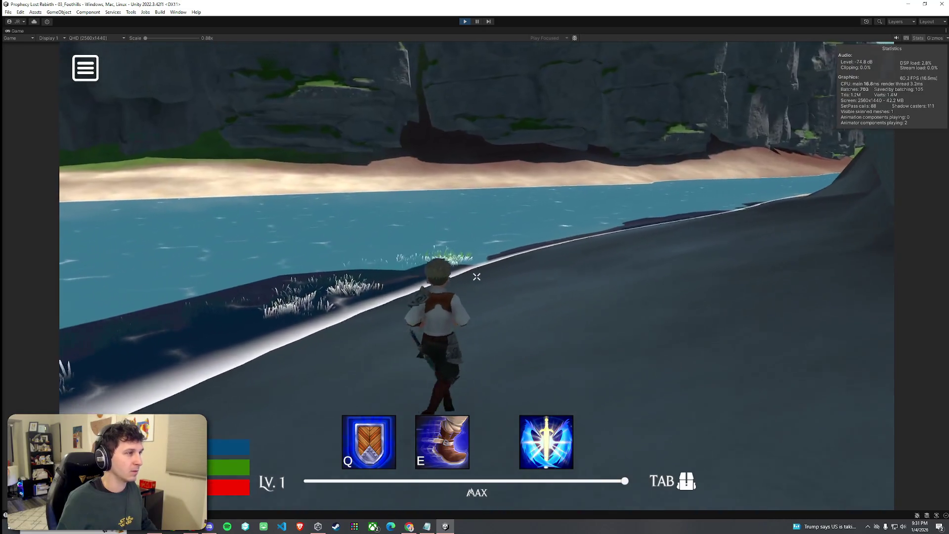
key(w)
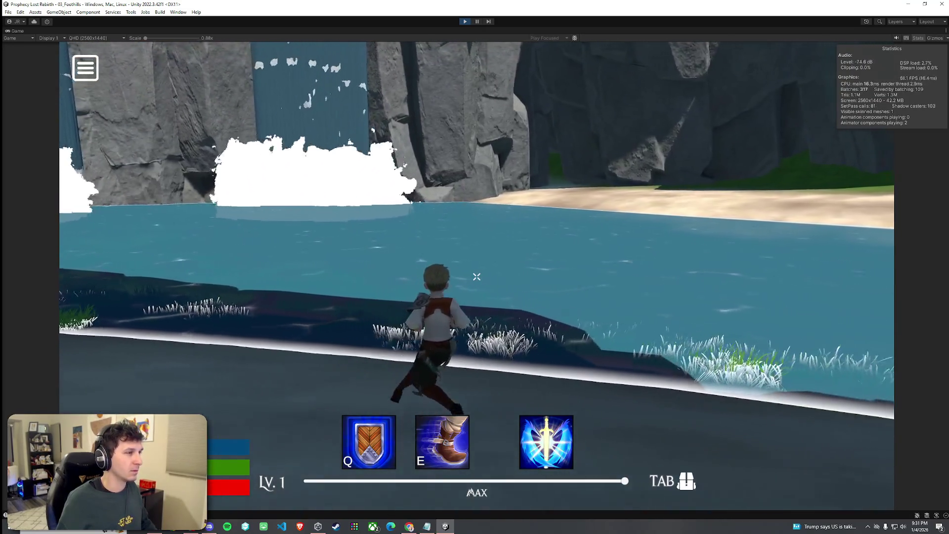
key(w)
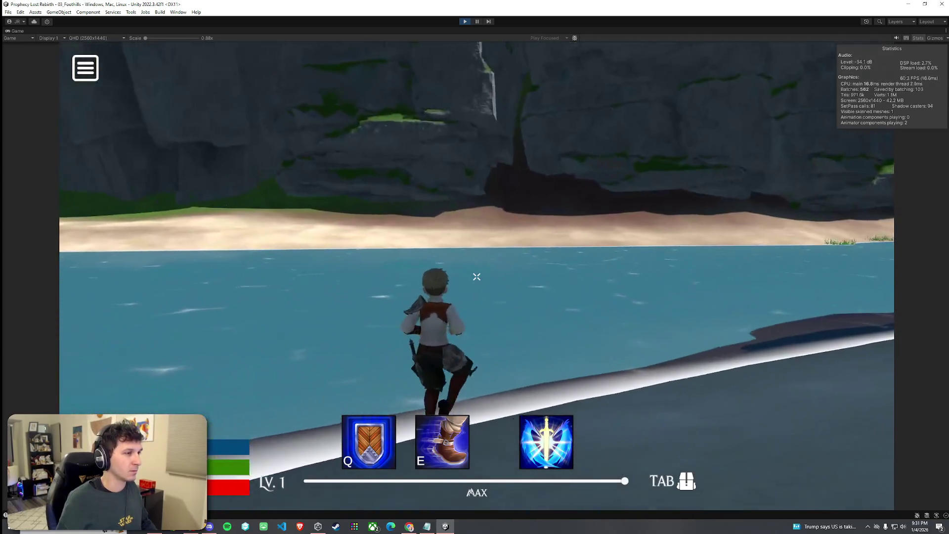
key(w)
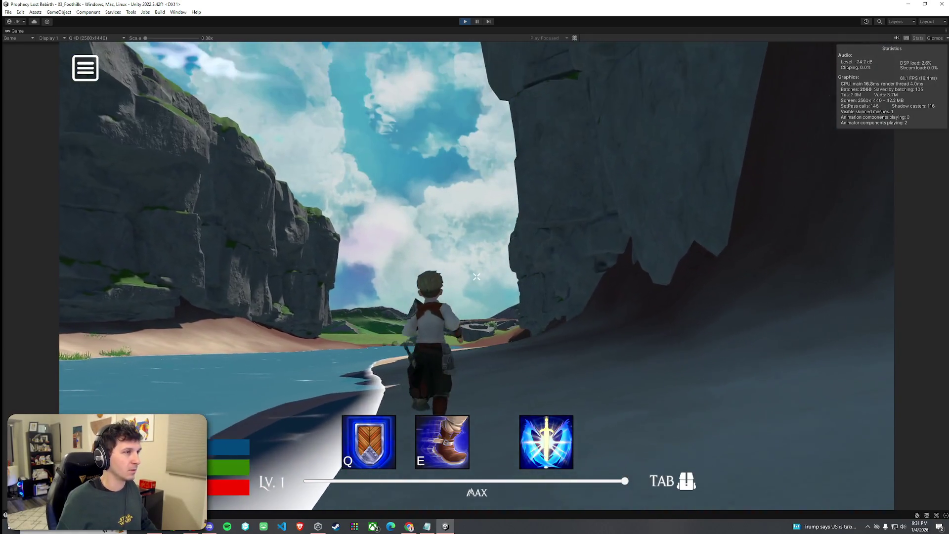
key(w)
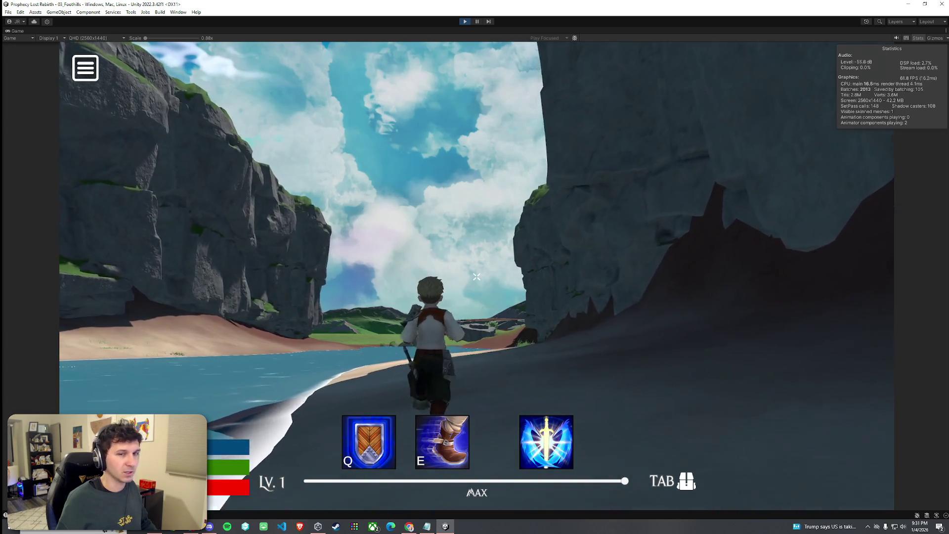
key(w)
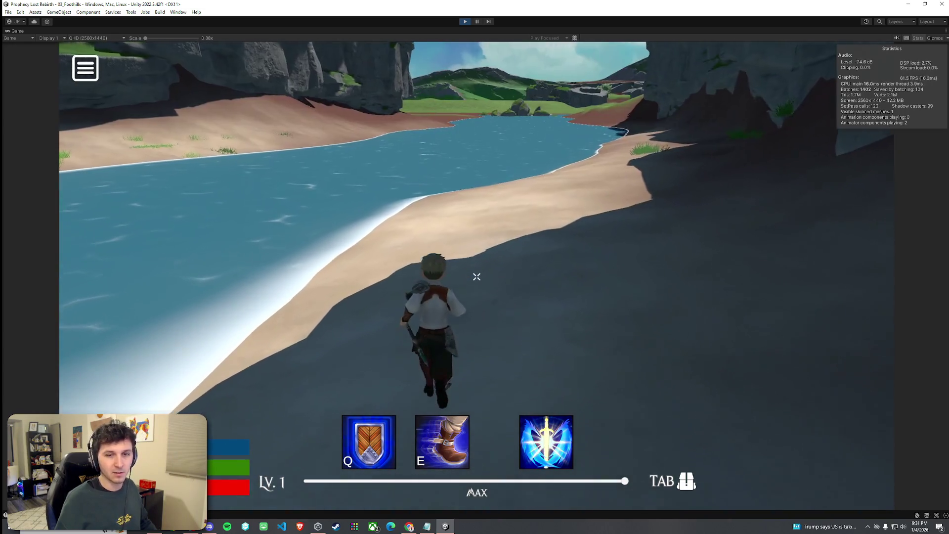
Exit Play mode with Esc and Ctrl+P.
key(super)
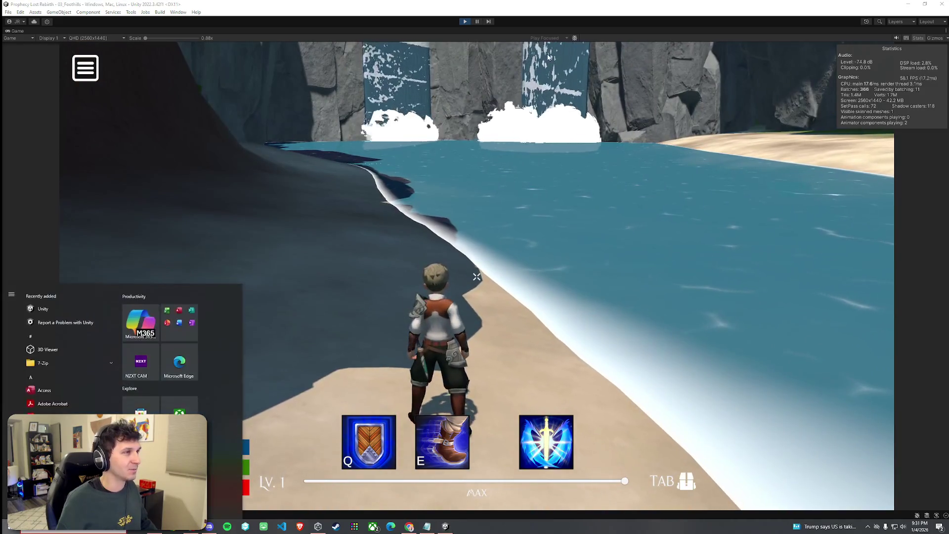
key(Escape)
key(ctrl+p)
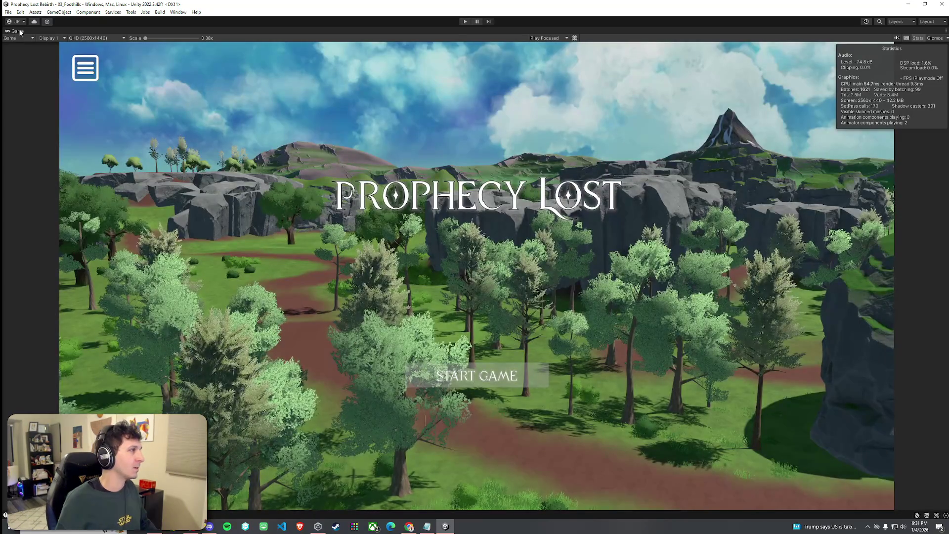
Restore the editor layout and bring the Scene view to the waterfall and cliffs.
double_click(20, 31)
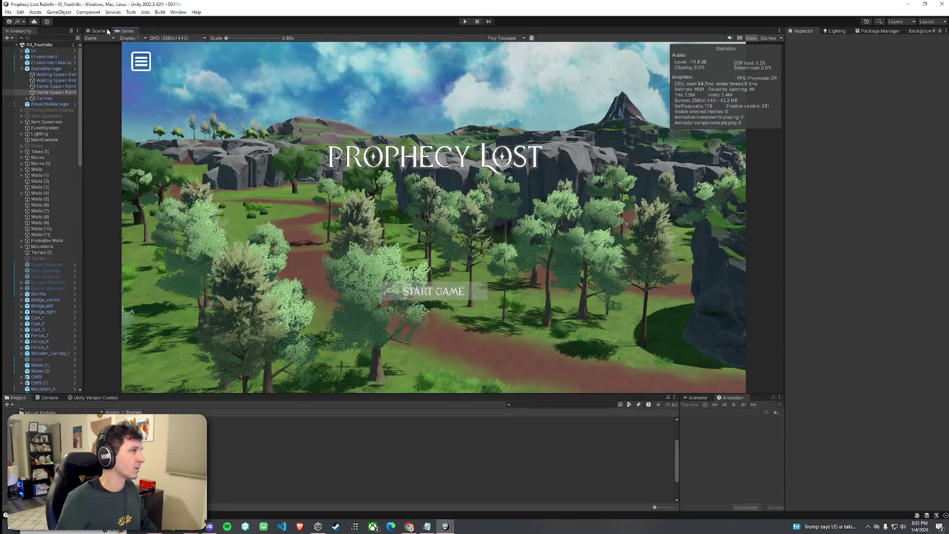
click(98, 30)
mouse_move(277, 148)
mouse_down()
mouse_move(320, 92)
mouse_move(423, 182)
mouse_up()
click(423, 181)
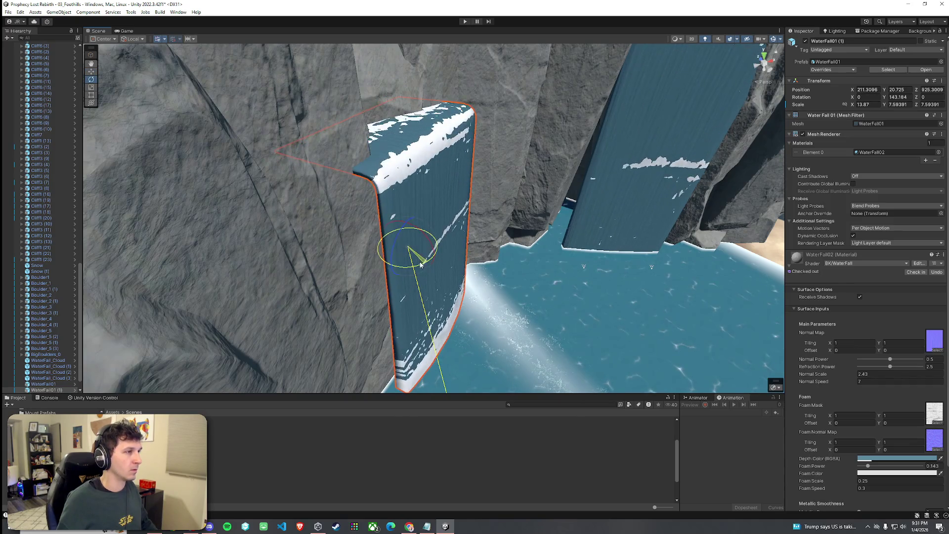
click(421, 264)
drag(421, 264, 521, 203)
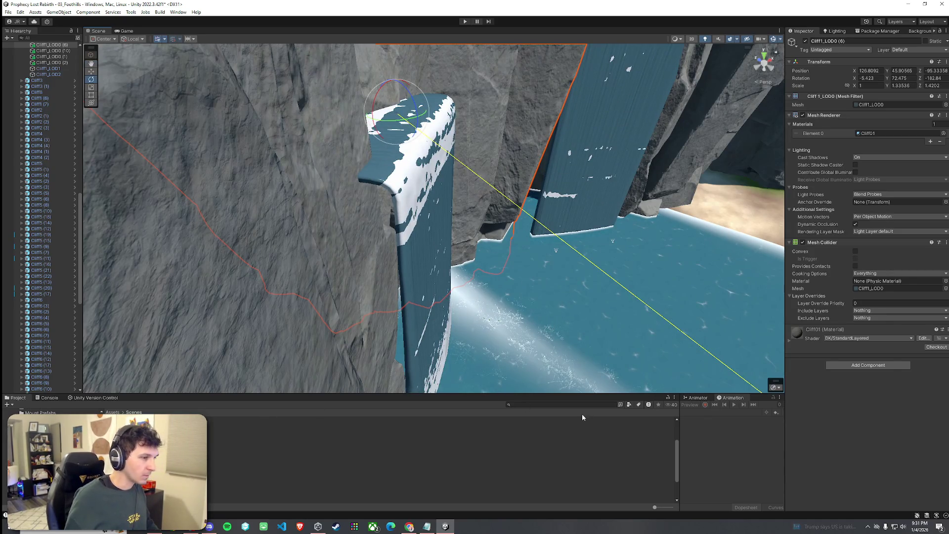
Find the 'cliff' prefabs in the Project and drag Cliff03d in front of the waterfall.
click(556, 404)
text(cliff)
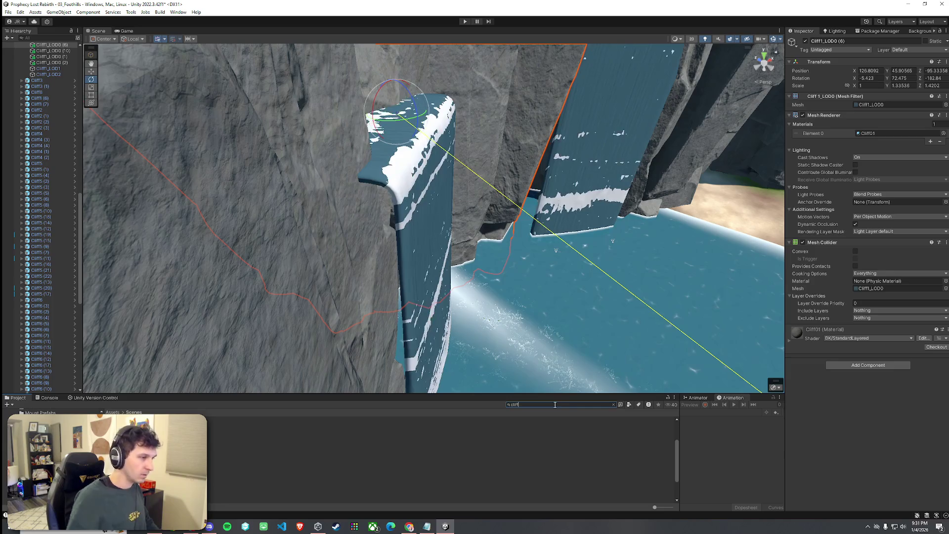
click(628, 405)
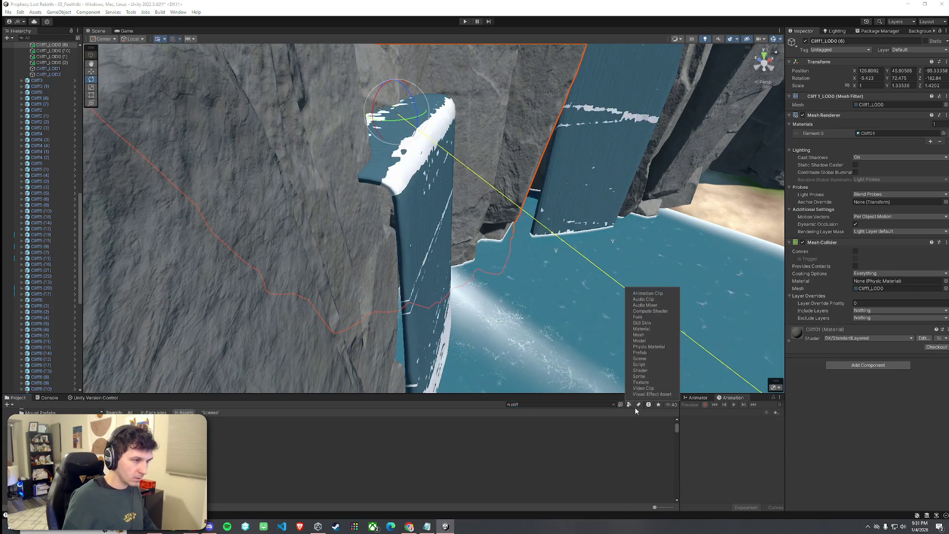
click(640, 352)
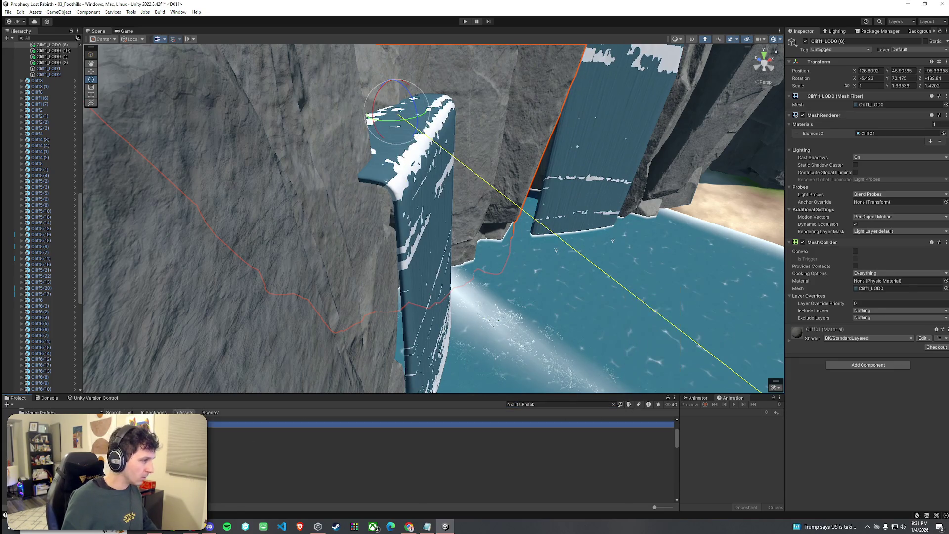
key(Down)
key(Down)
key(Down)
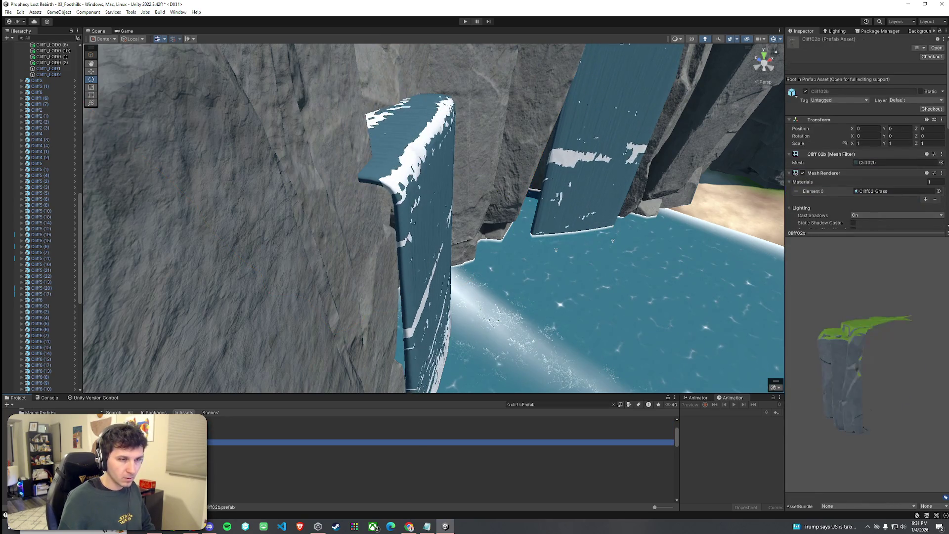
key(Down)
key(Down)
key(Down)
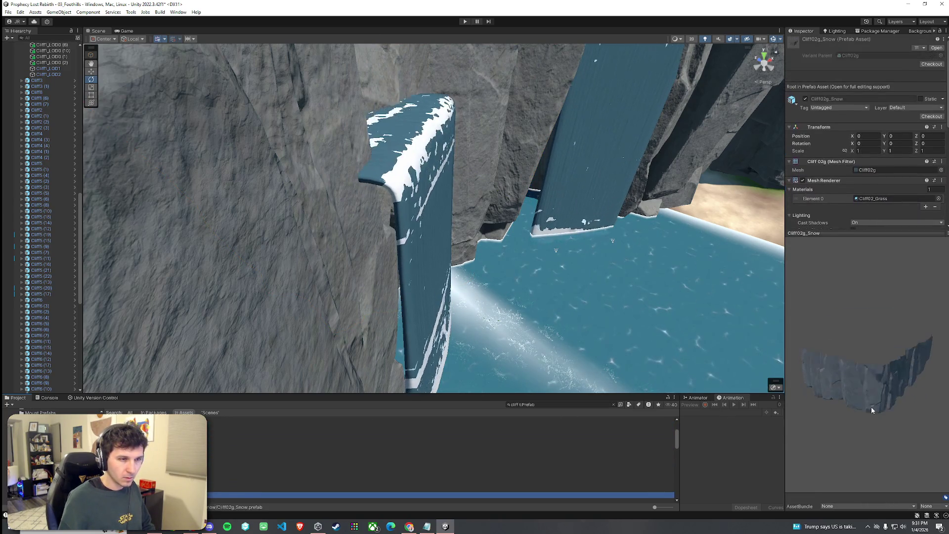
key(Down)
key(Down)
key(Down)
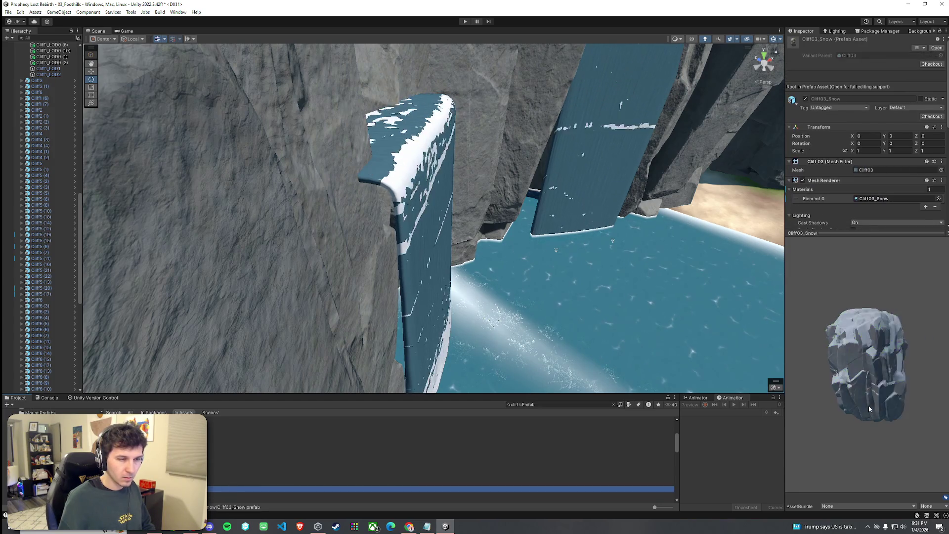
key(Down)
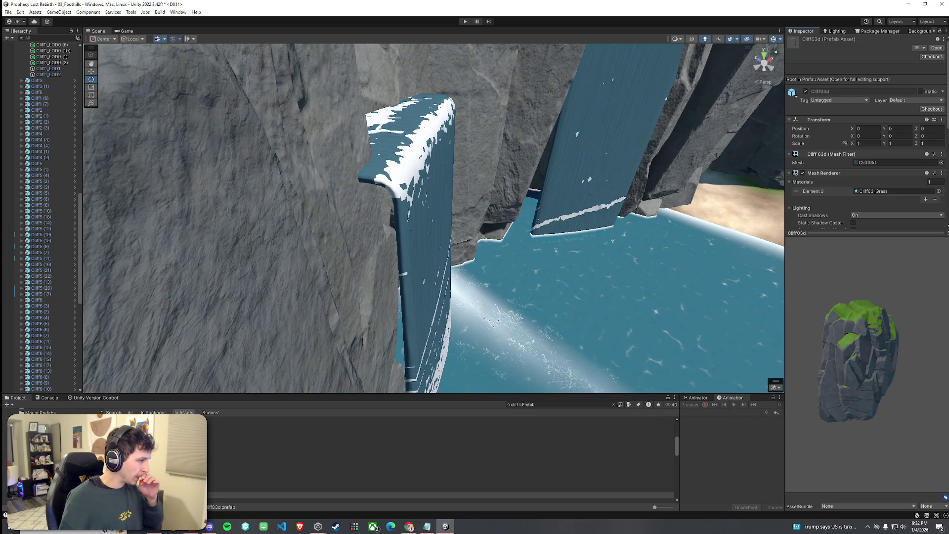
drag(212, 494, 478, 346)
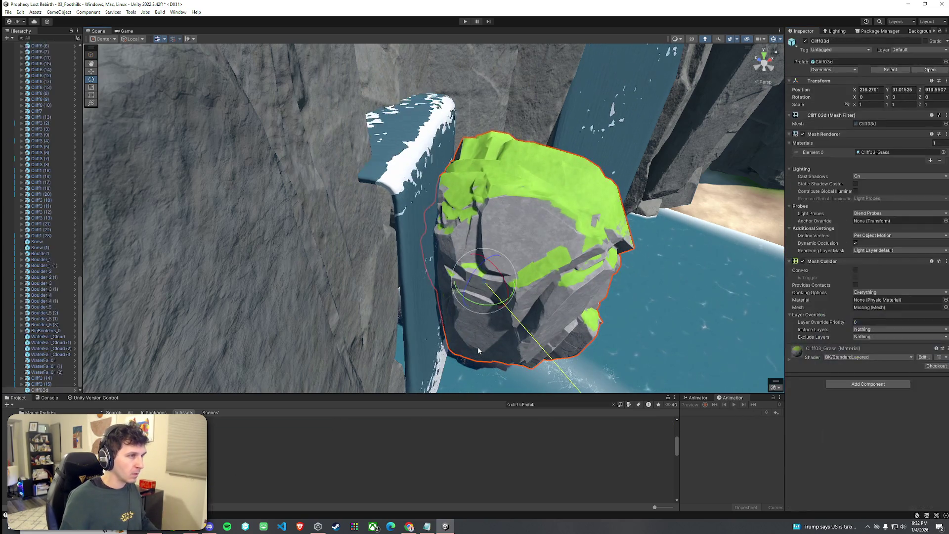
Rotate the trial mossy rock about 100 degrees, then delete it.
scroll(446, 295, down, 5)
key(w)
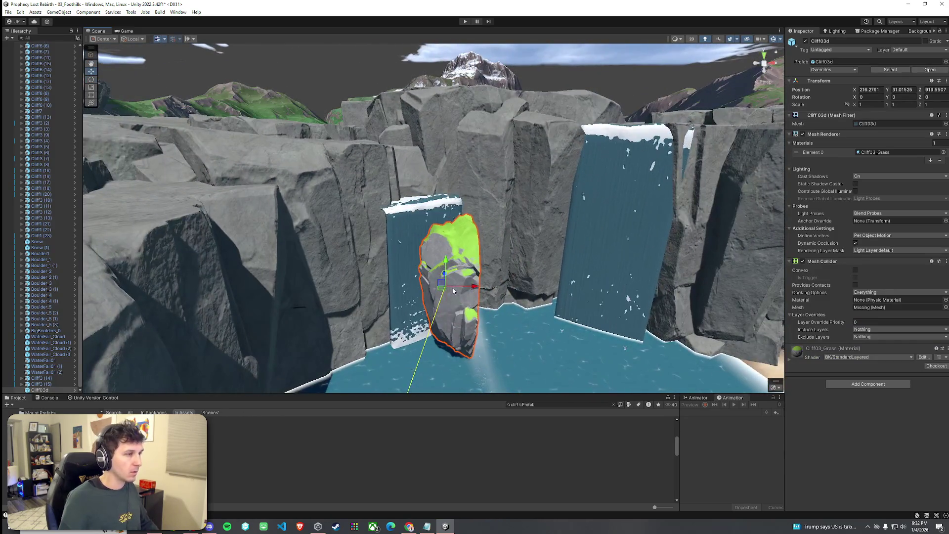
drag(442, 300, 529, 307)
mouse_move(419, 285)
mouse_down()
mouse_move(547, 309)
mouse_move(494, 306)
mouse_up()
click(524, 301)
click(497, 303)
key(Delete)
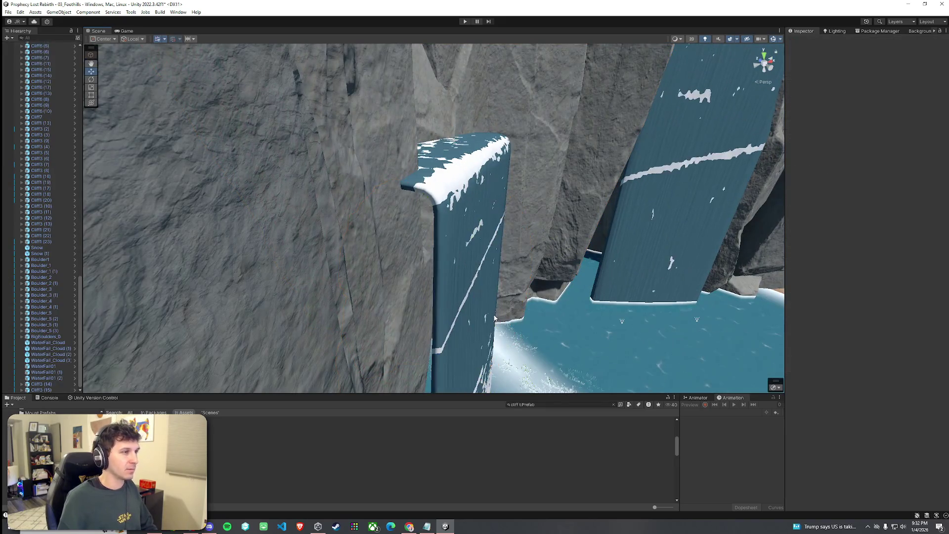
Nudge WaterFall01 (1) to X 210.82, Z 926.23, tighter against its cliff.
click(482, 253)
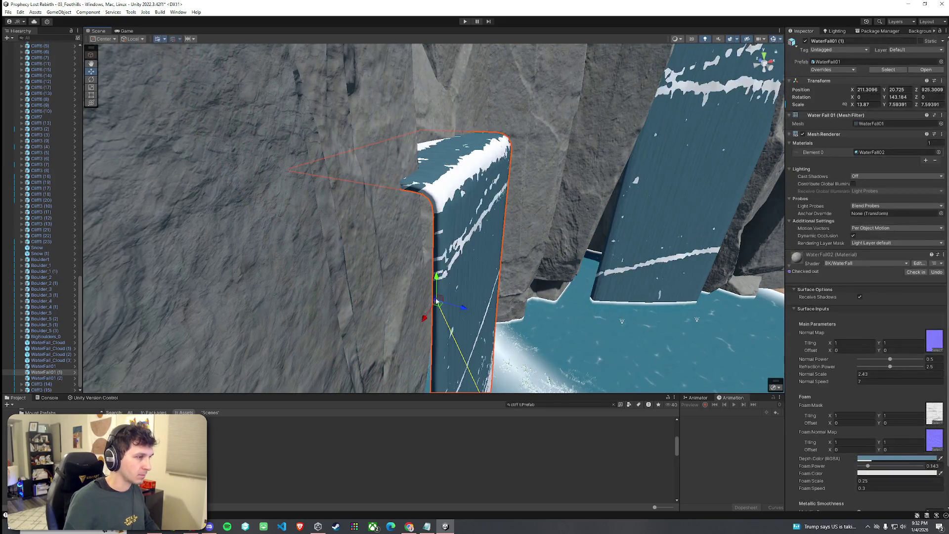
mouse_move(448, 307)
mouse_down()
mouse_move(400, 303)
mouse_move(495, 318)
mouse_move(499, 223)
mouse_move(392, 275)
mouse_move(778, 280)
mouse_move(597, 290)
mouse_up()
click(424, 306)
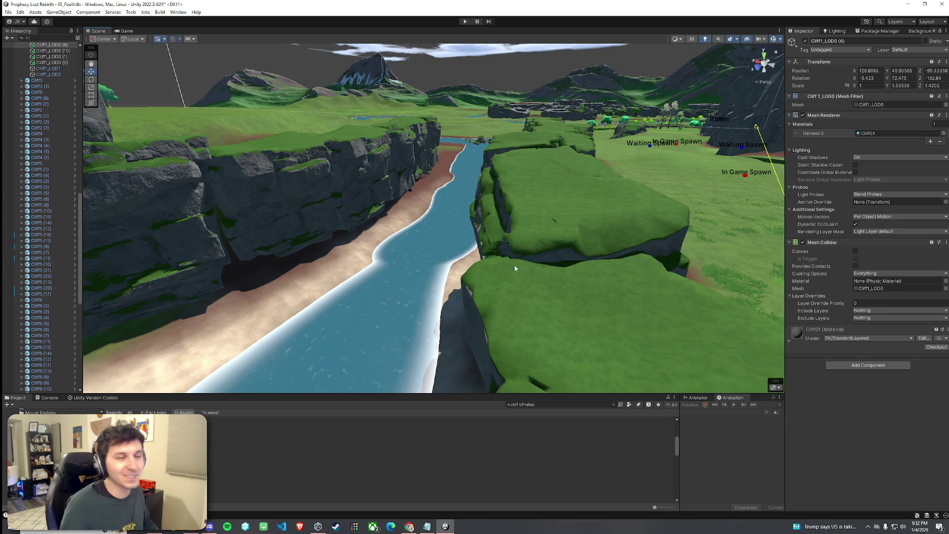
Multi-select the mossy boulder islands and central cluster rocks down the river.
click(7, 12)
key(Escape)
drag(110, 215, 110, 215)
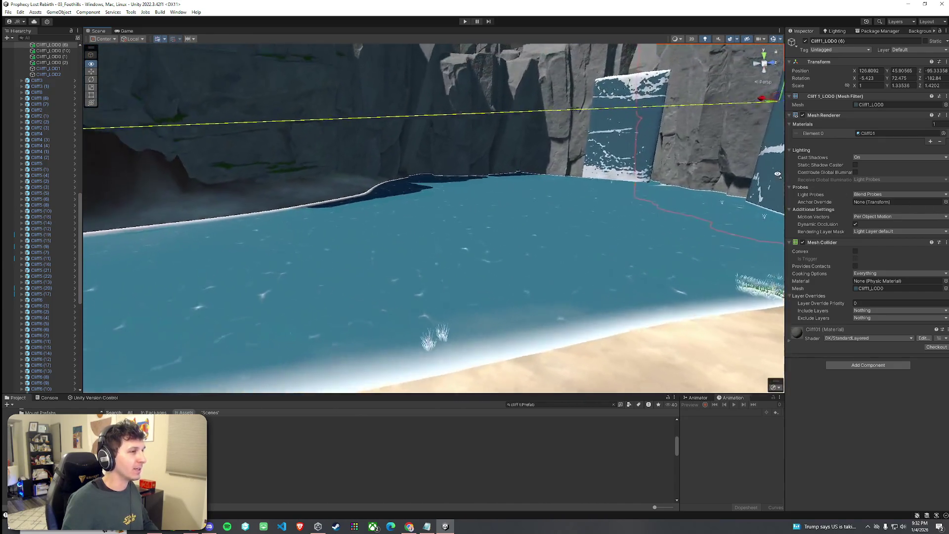
mouse_move(441, 159)
mouse_down()
mouse_move(542, 143)
mouse_move(652, 178)
mouse_move(852, 174)
mouse_move(873, 149)
mouse_move(874, 218)
mouse_move(922, 227)
mouse_move(883, 229)
mouse_up()
click(526, 255)
ctrl+click(454, 250)
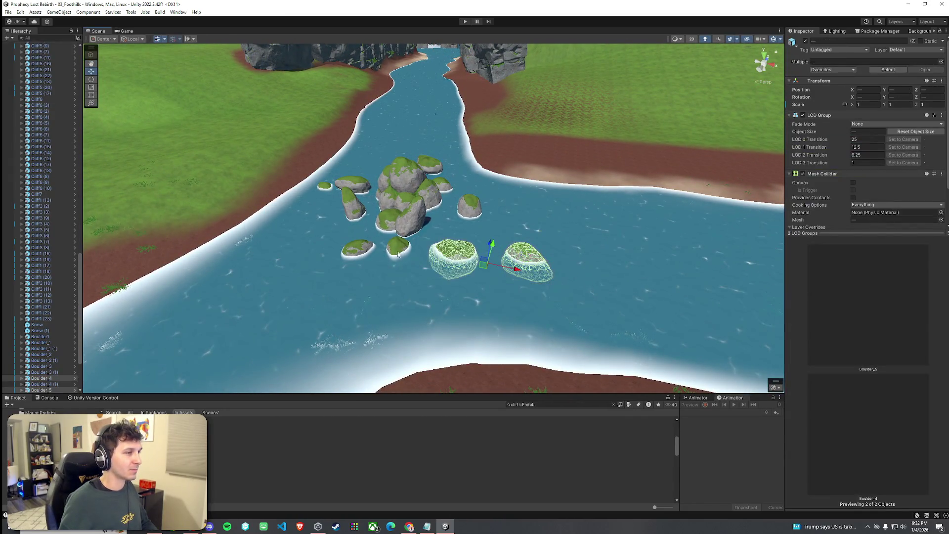
ctrl+click(398, 247)
ctrl+click(358, 250)
ctrl+click(404, 223)
ctrl+click(415, 208)
ctrl+click(403, 173)
ctrl+click(435, 199)
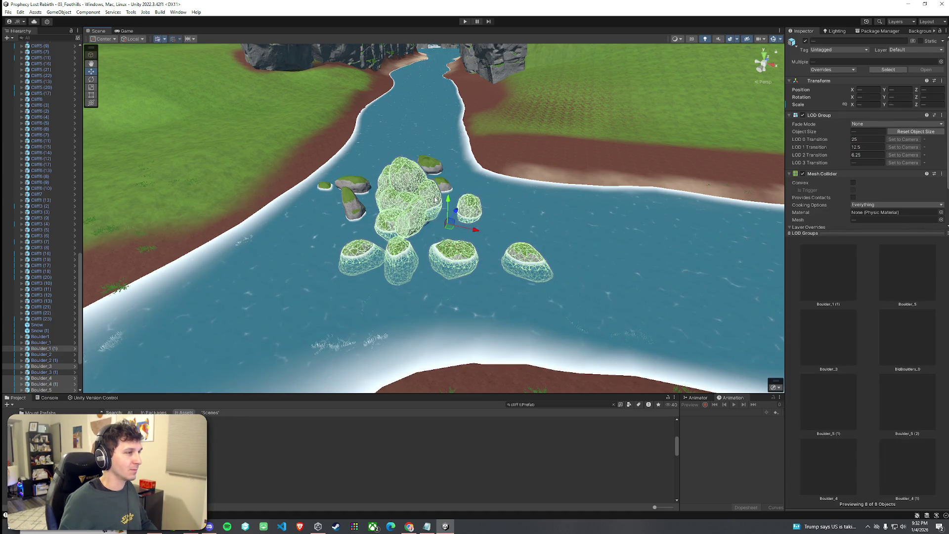
ctrl+click(444, 186)
ctrl+click(429, 165)
ctrl+click(352, 204)
ctrl+click(325, 186)
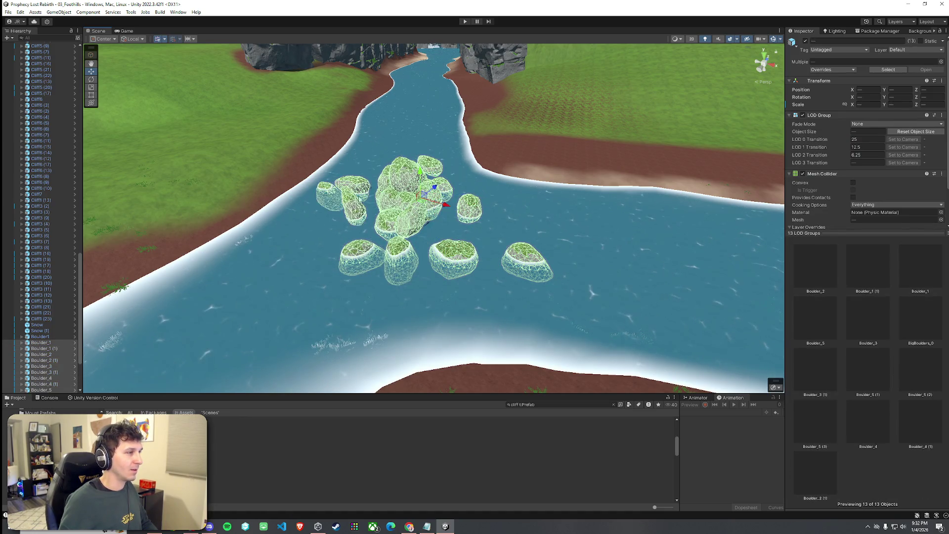
Drag the boulder cluster upstream to the taller waterfall's foot in the pool.
drag(423, 203, 449, 102)
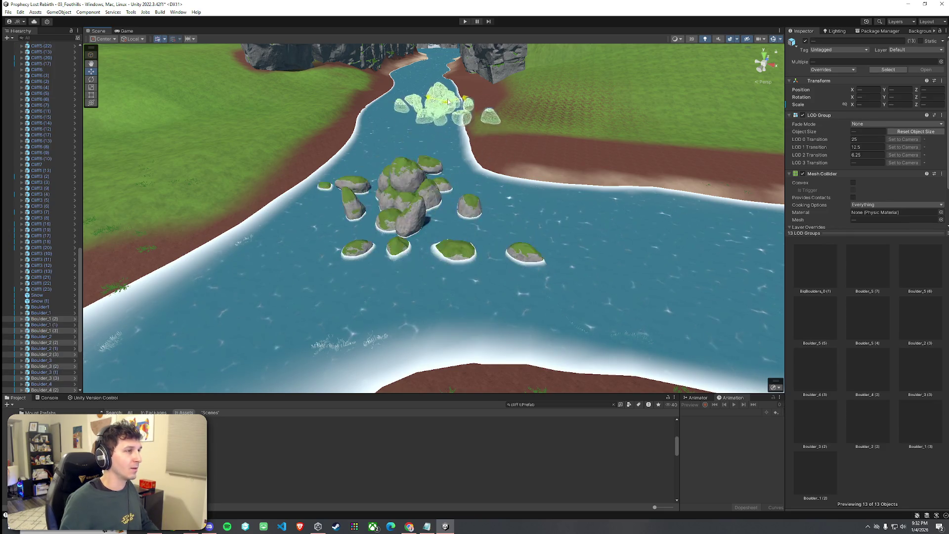
key(w)
mouse_move(427, 216)
mouse_down()
mouse_move(418, 148)
mouse_move(416, 185)
mouse_up()
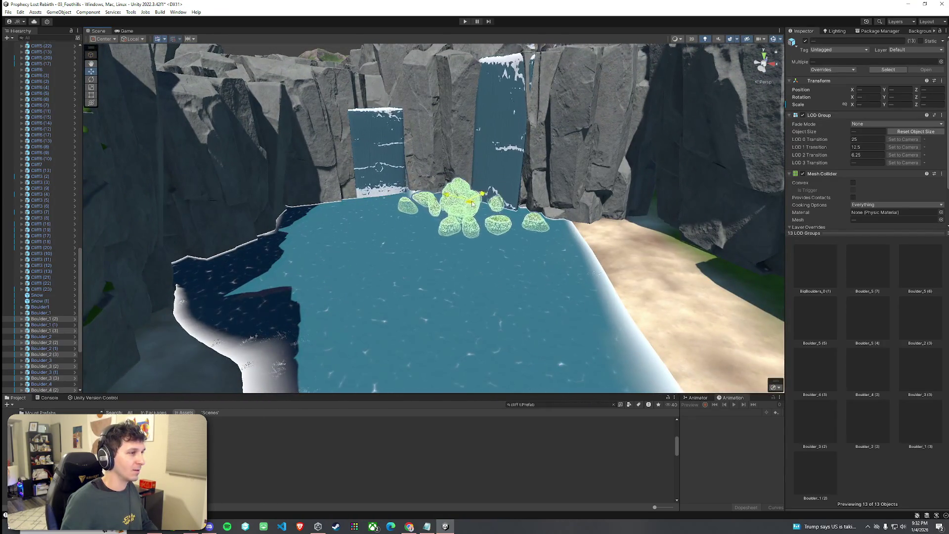
click(627, 260)
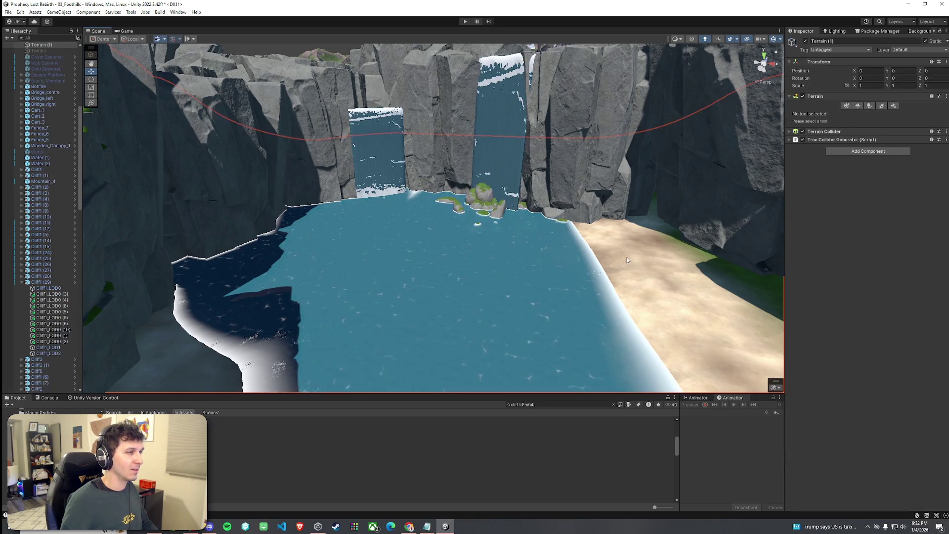
key(ctrl+z)
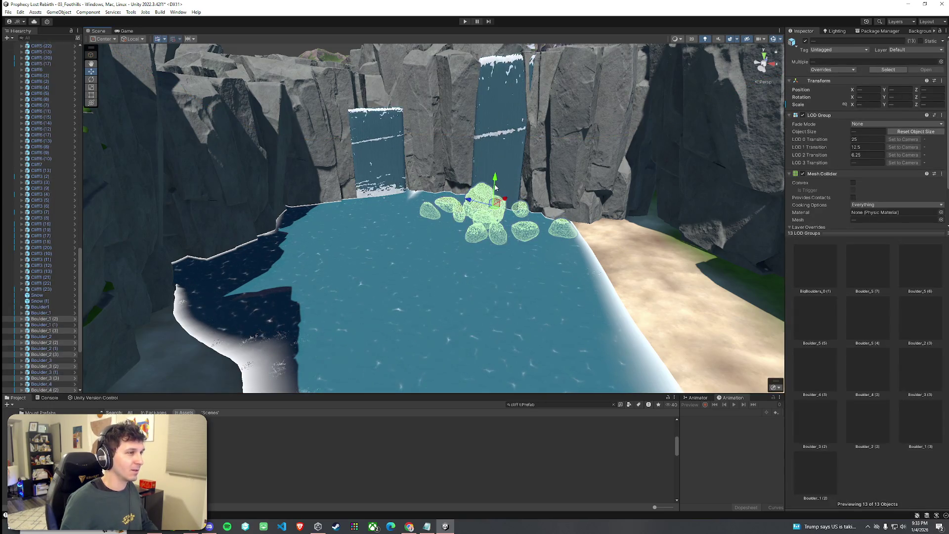
click(527, 263)
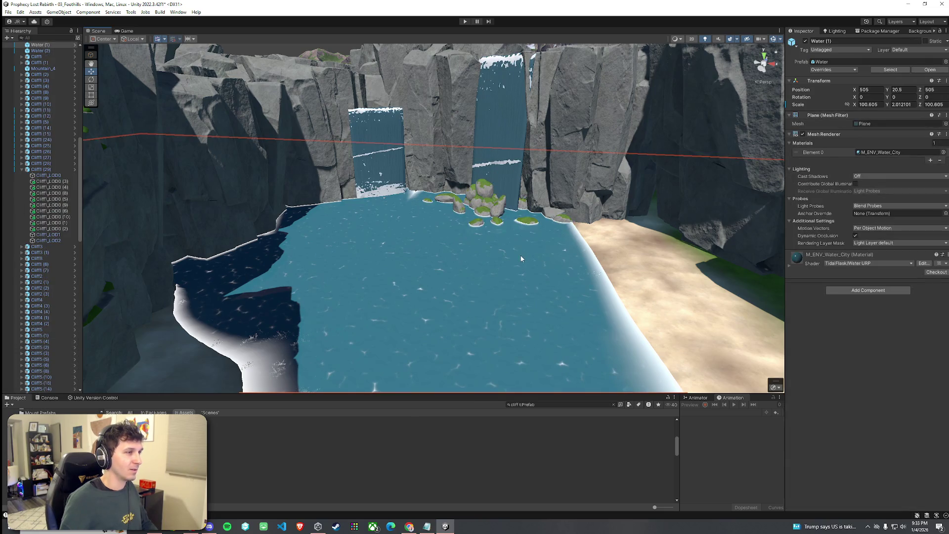
key(ctrl+z)
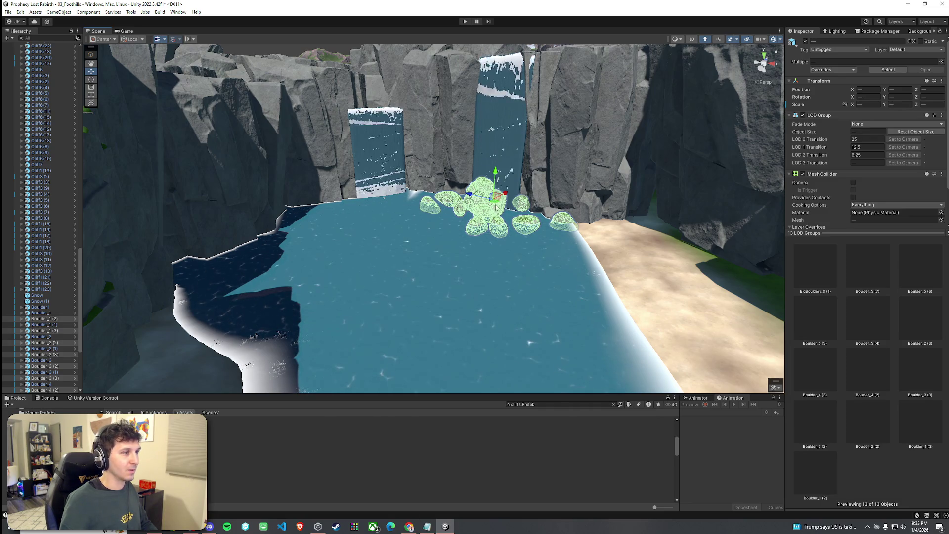
drag(550, 226, 357, 197)
click(357, 198)
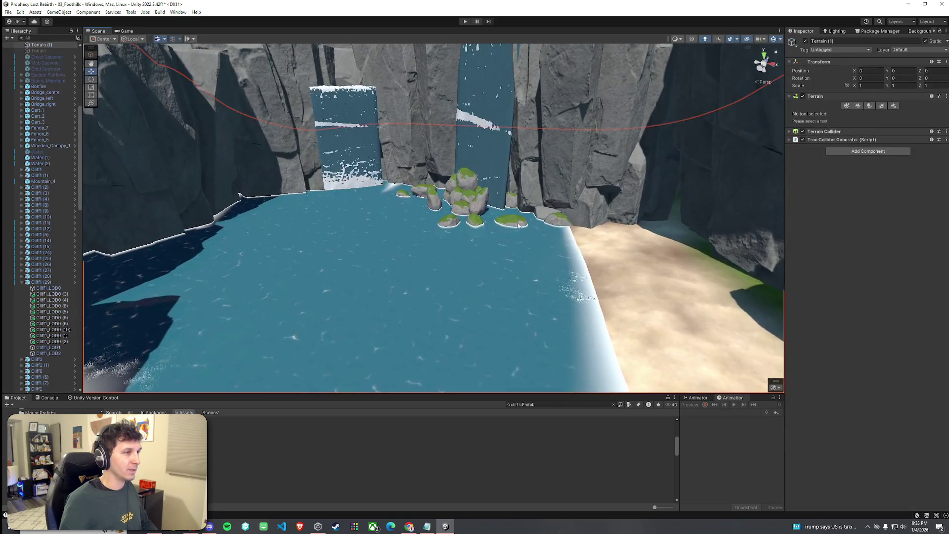
click(357, 198)
mouse_move(460, 215)
mouse_down()
mouse_move(462, 184)
mouse_move(482, 225)
mouse_up()
Search prefabs for 'big' and place a BigBoulders_1 at the left waterfall's base.
click(488, 240)
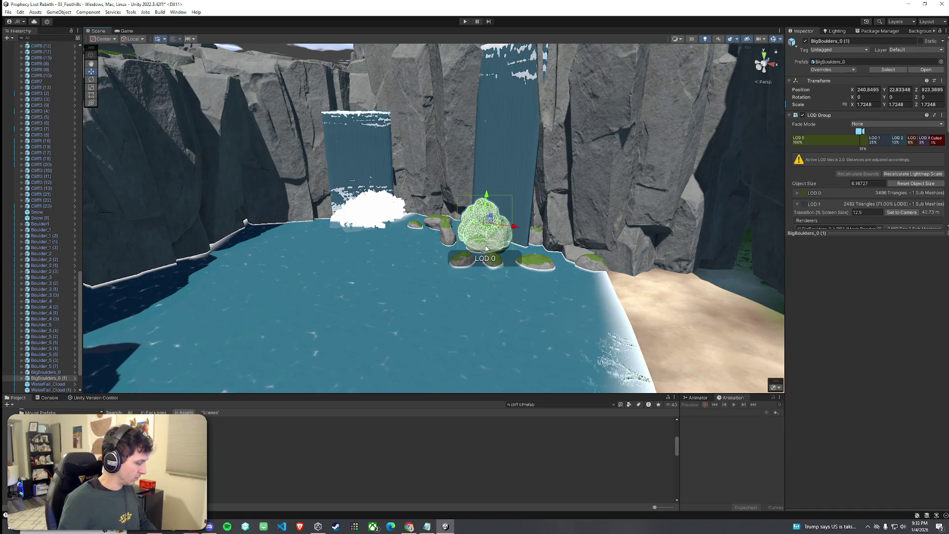
click(535, 405)
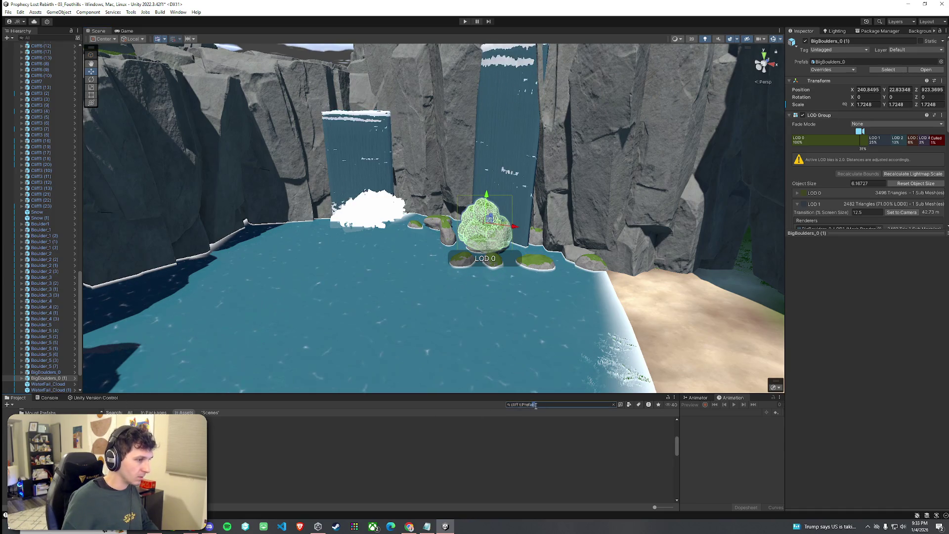
text(big boulders)
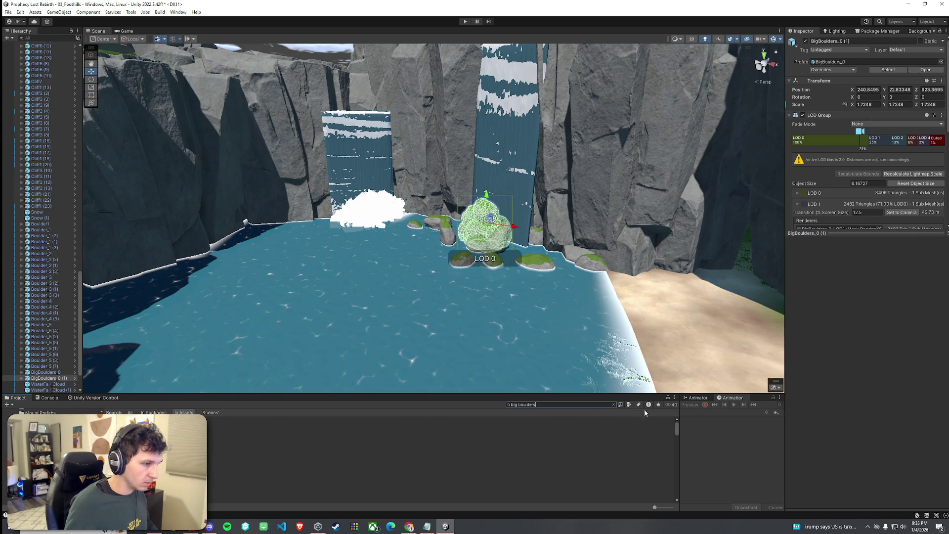
key(BackSpace)
key(BackSpace)
key(BackSpace)
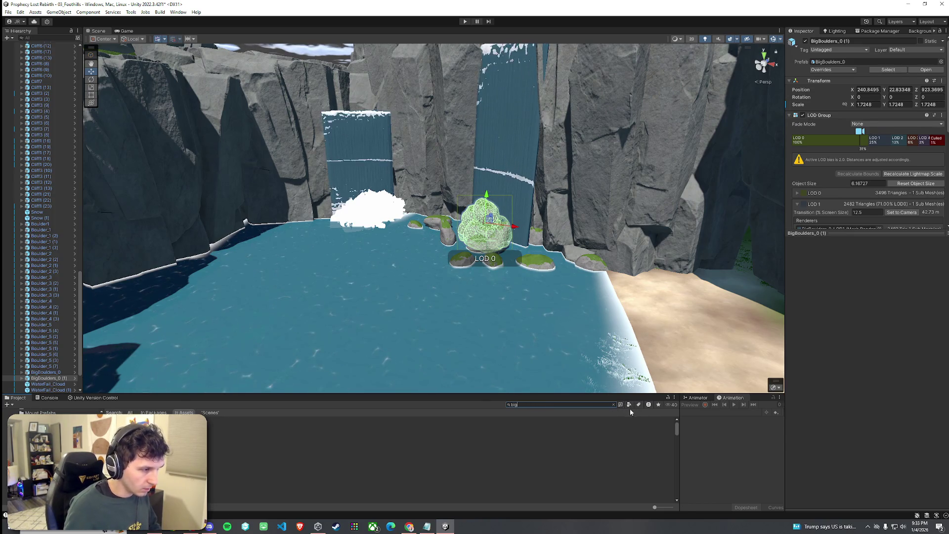
click(630, 406)
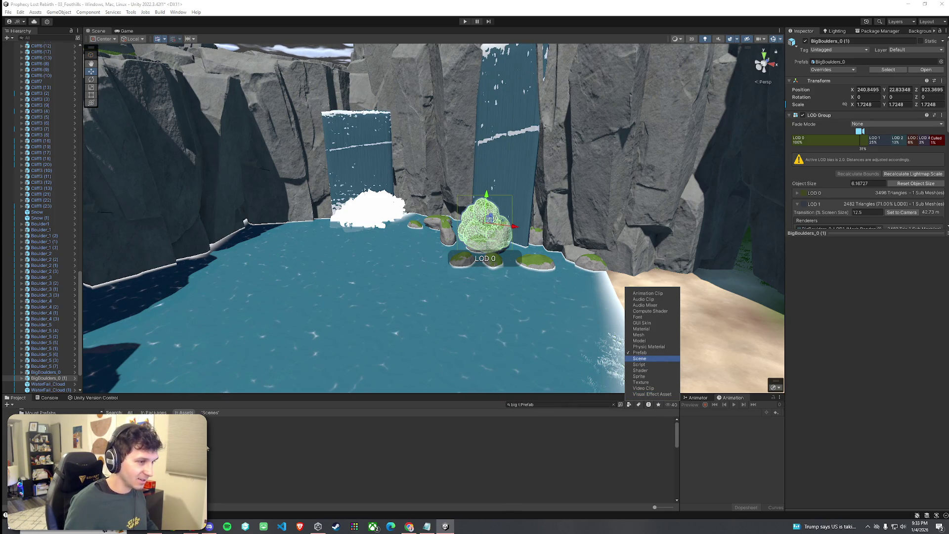
click(346, 425)
mouse_move(346, 425)
mouse_down()
mouse_move(336, 259)
mouse_move(352, 213)
mouse_up()
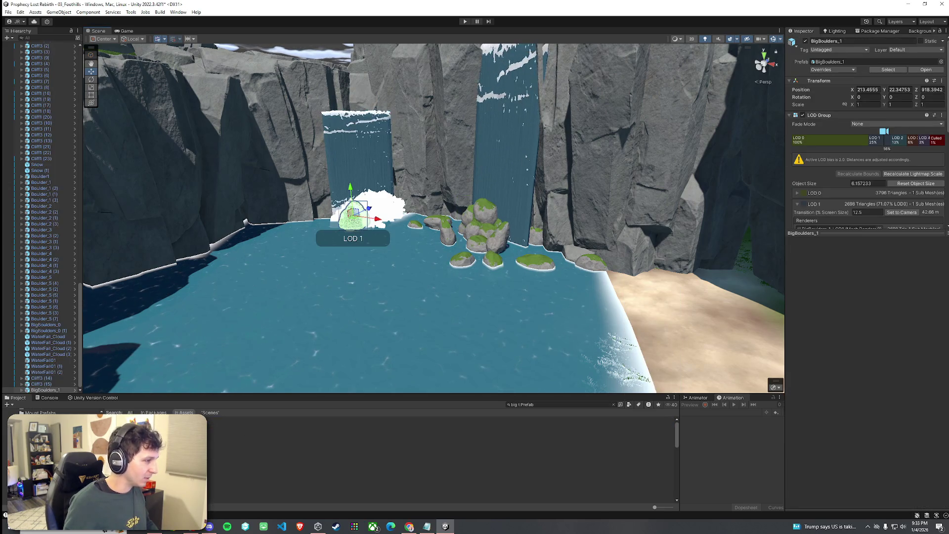
click(393, 227)
key(e)
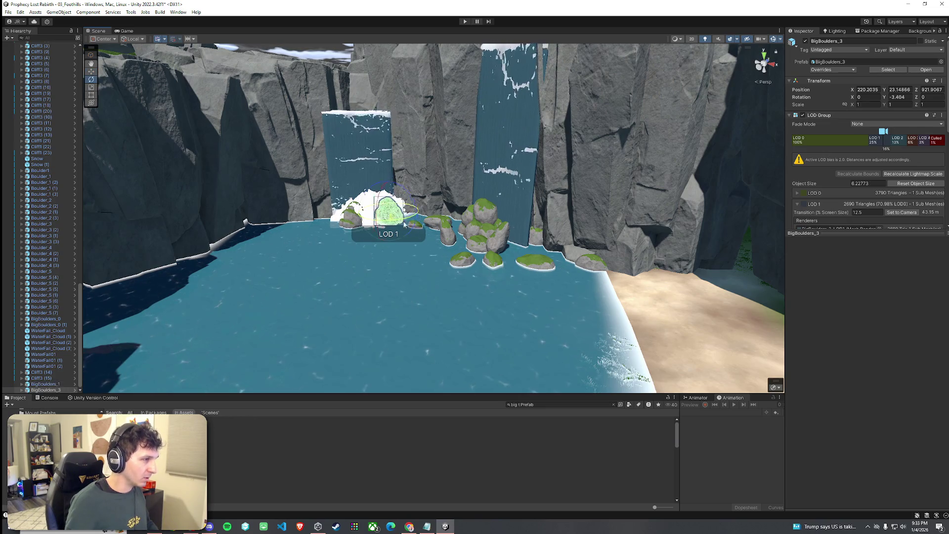
click(452, 242)
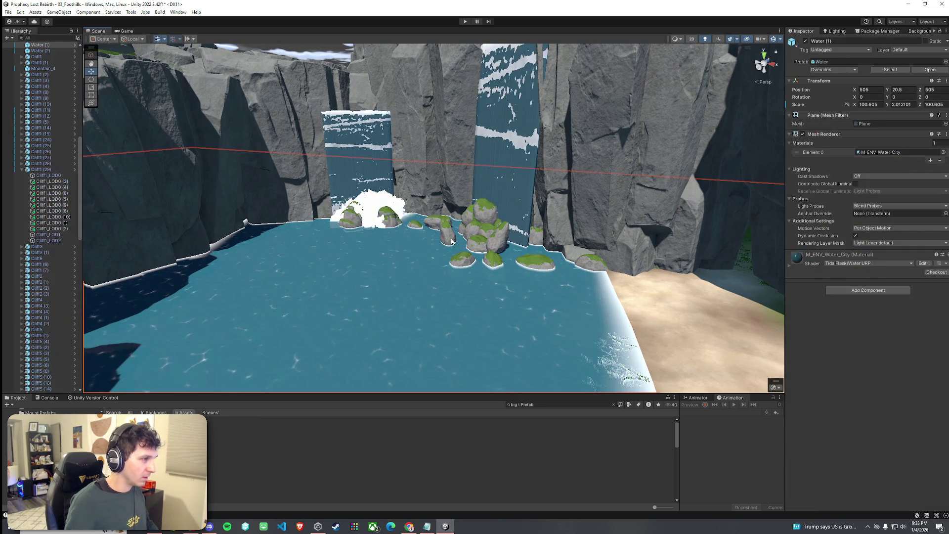
Duplicate five small Boulder_5 rocks and angle the copies into a row toward the left shore.
click(462, 260)
shift+click(494, 264)
shift+click(535, 266)
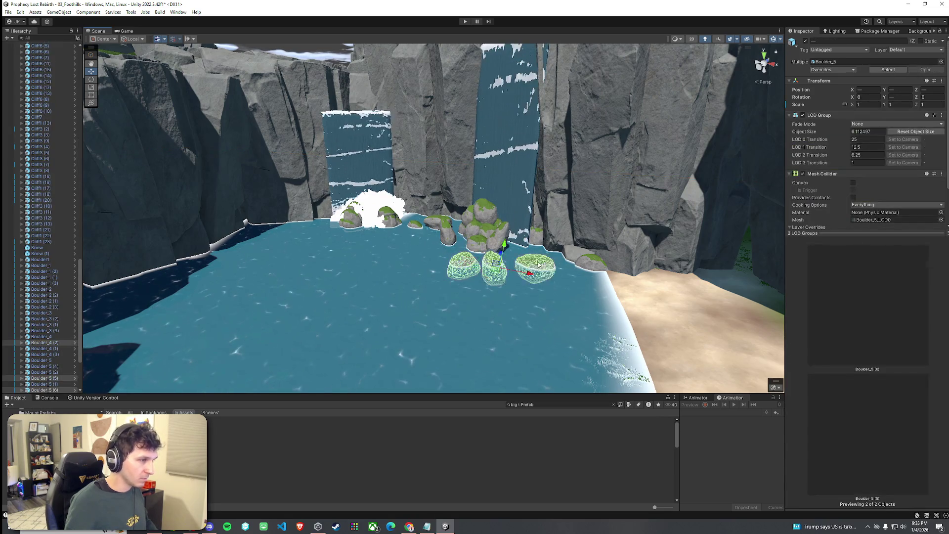
shift+click(591, 262)
shift+click(426, 237)
key(ctrl+d)
drag(493, 258, 327, 248)
key(e)
drag(300, 200, 311, 206)
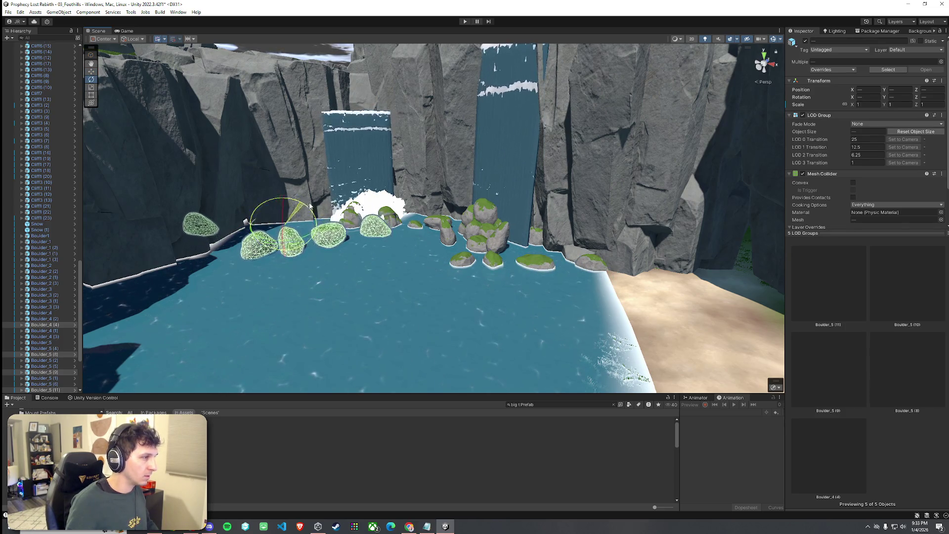
click(296, 286)
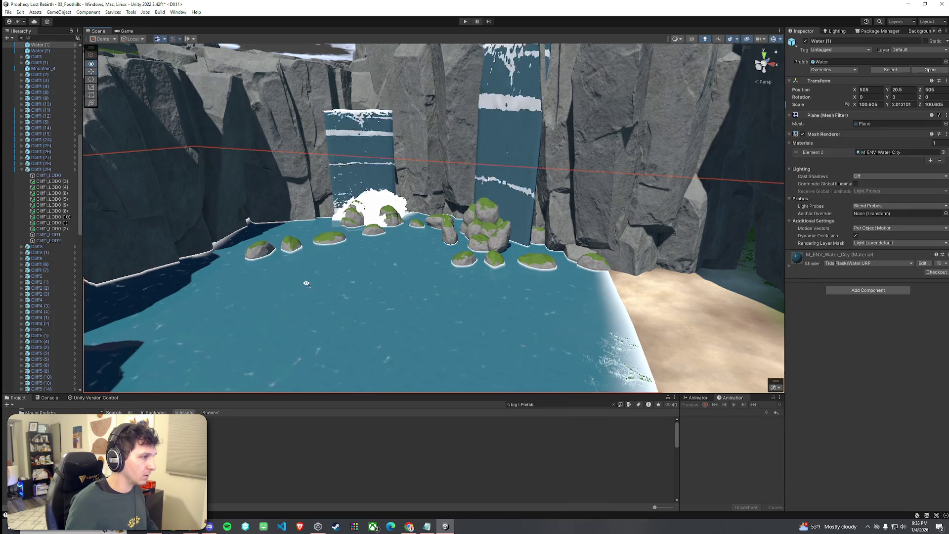
mouse_move(295, 286)
mouse_down()
mouse_move(381, 310)
mouse_move(522, 263)
mouse_move(174, 275)
mouse_move(355, 258)
mouse_up()
Paint a BigTree2 tree onto the terrain bank behind the sandy beach by the waterfall.
click(481, 246)
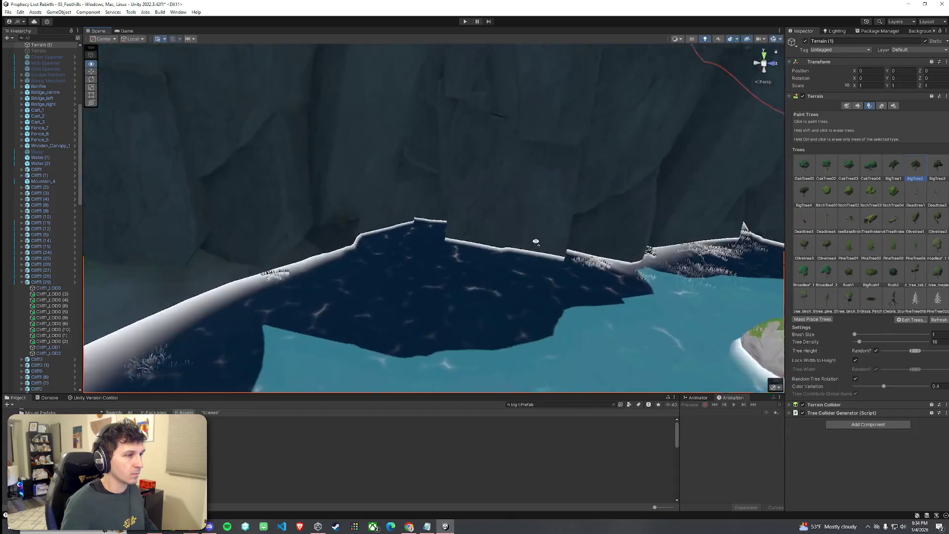
click(472, 264)
drag(470, 254, 569, 259)
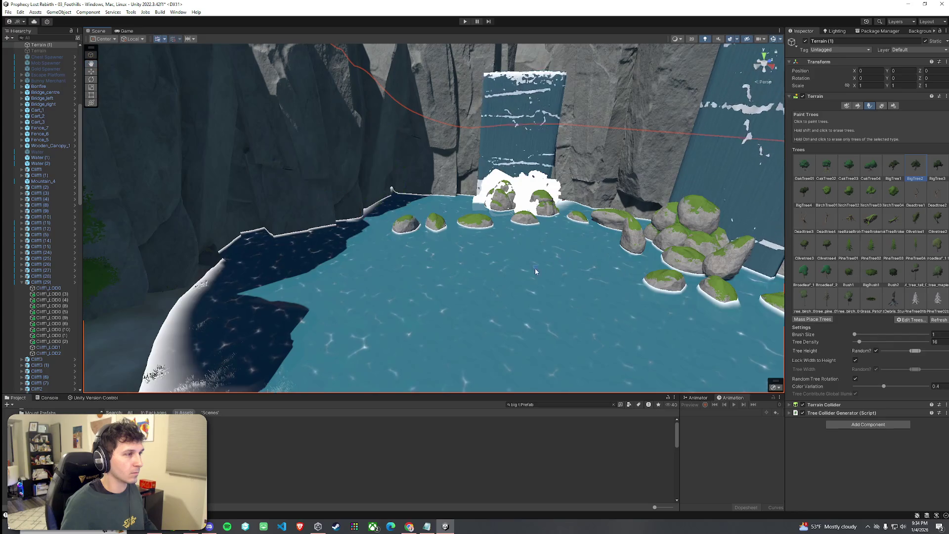
drag(779, 190, 730, 222)
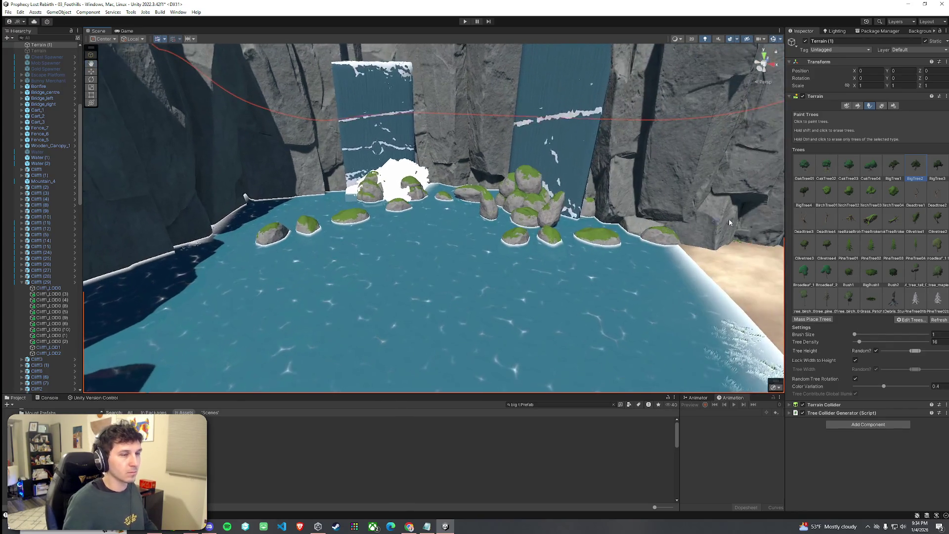
drag(677, 249, 582, 231)
mouse_move(499, 192)
mouse_down()
mouse_move(515, 202)
mouse_move(524, 189)
mouse_move(515, 176)
mouse_move(519, 202)
mouse_move(621, 216)
mouse_up()
Try Paint Texture, undo and redo the painted trees to keep them, and return to Paint Trees.
click(857, 107)
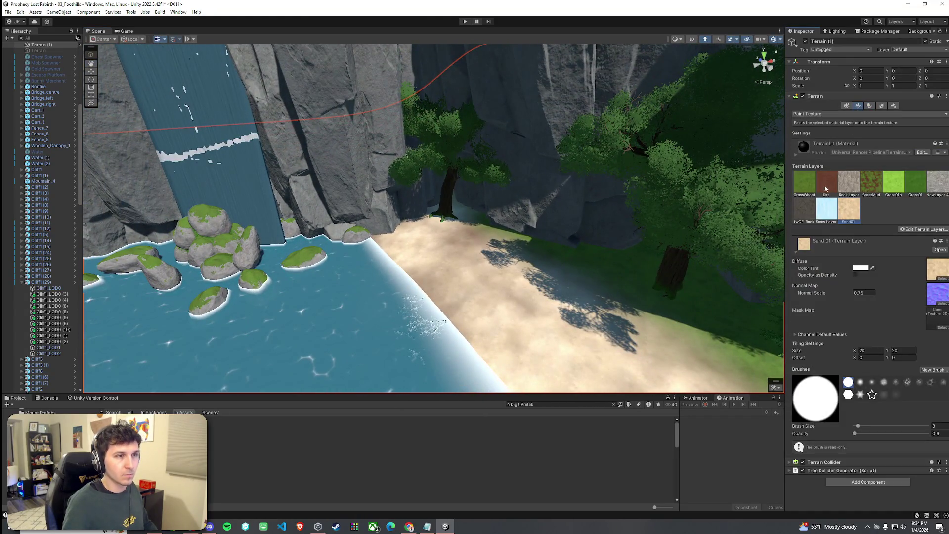
key(ctrl+z)
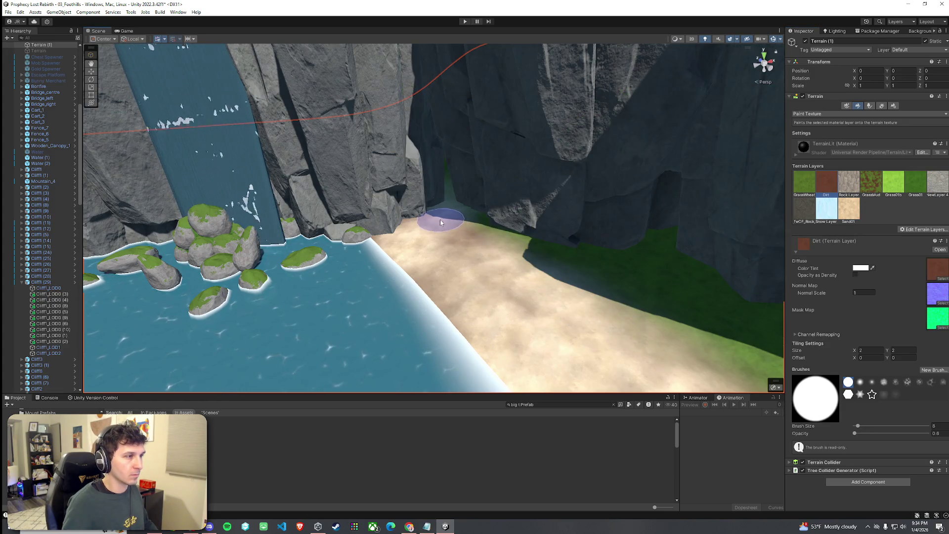
key(ctrl+y)
key(ctrl+z)
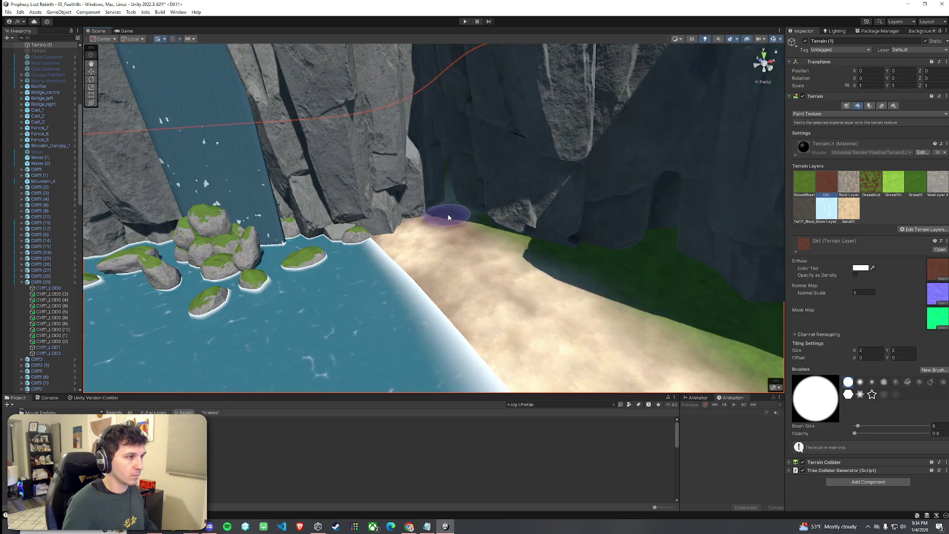
key(ctrl+y)
mouse_move(447, 213)
mouse_down()
mouse_move(481, 253)
mouse_move(491, 223)
mouse_move(500, 236)
mouse_move(509, 225)
mouse_up()
click(870, 106)
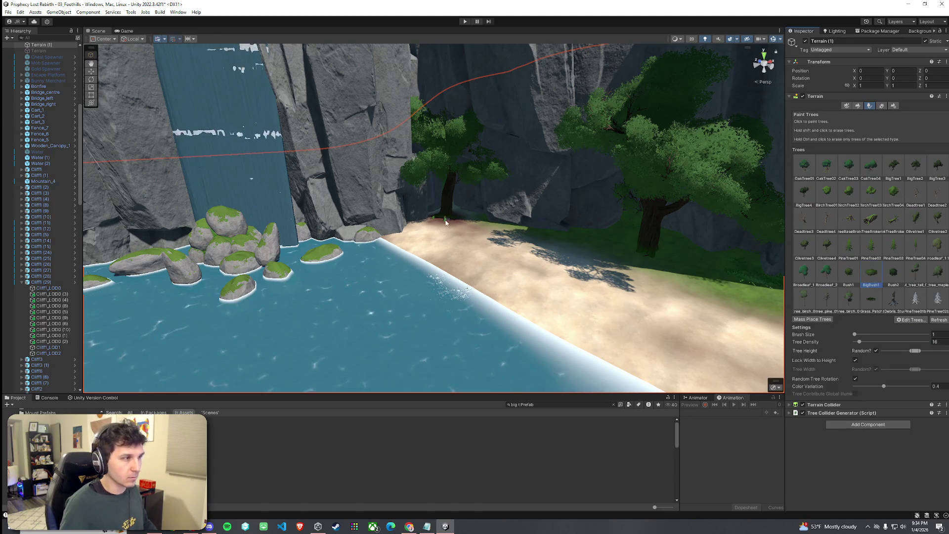
Frame the waterfall, rocks and left shore with its tree, and save the scene with Ctrl+S.
mouse_move(666, 265)
mouse_down()
mouse_move(316, 248)
mouse_move(402, 275)
mouse_move(423, 312)
mouse_move(504, 303)
mouse_move(303, 278)
mouse_up()
scroll(303, 279, down, 5)
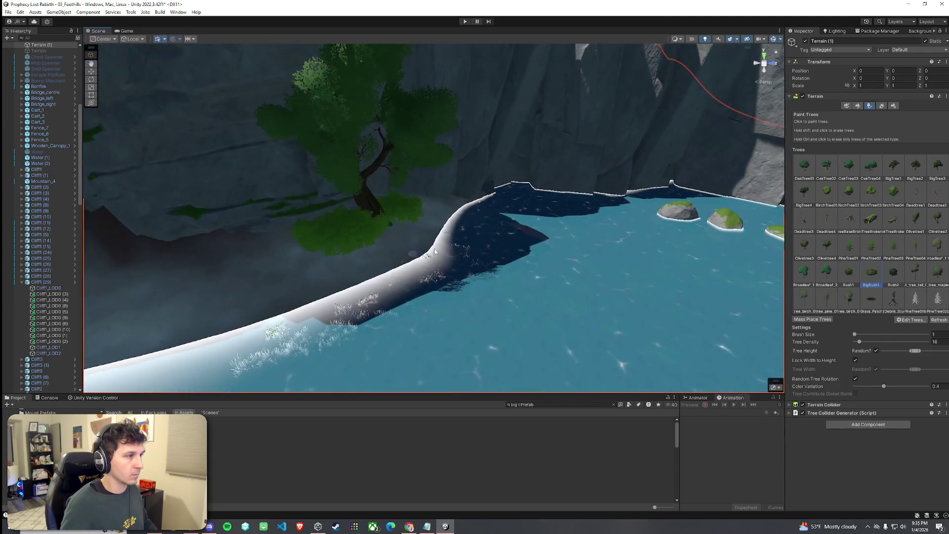
drag(462, 224, 535, 205)
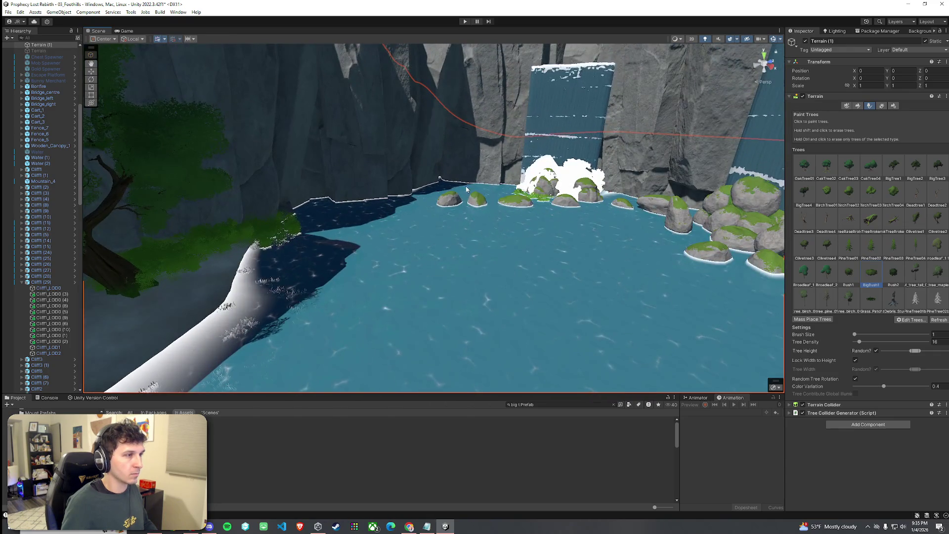
drag(440, 189, 423, 202)
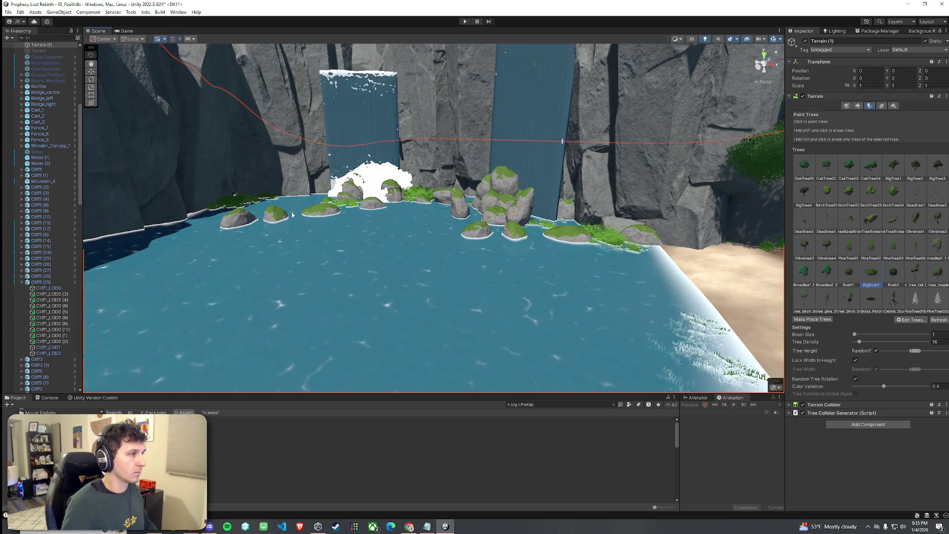
drag(306, 217, 303, 221)
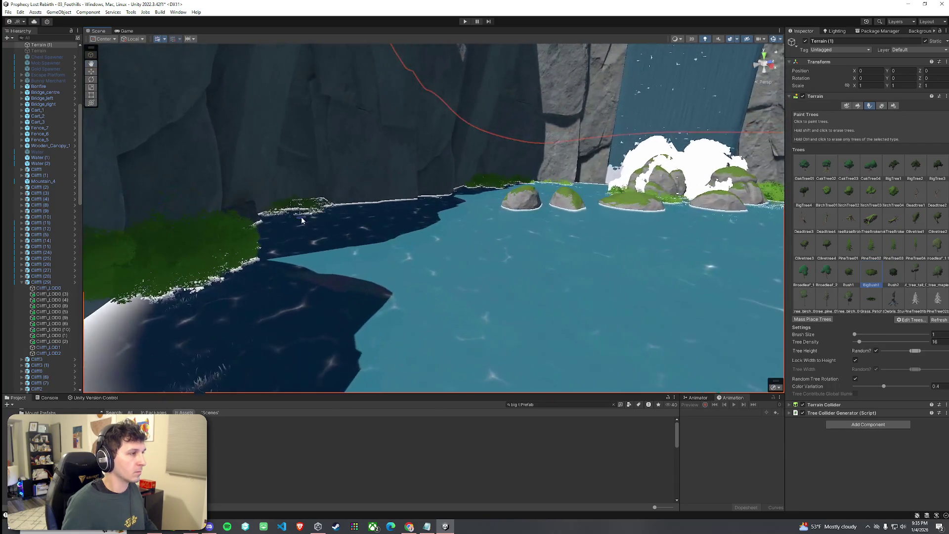
mouse_move(426, 224)
mouse_down()
mouse_move(420, 234)
mouse_move(451, 233)
mouse_up()
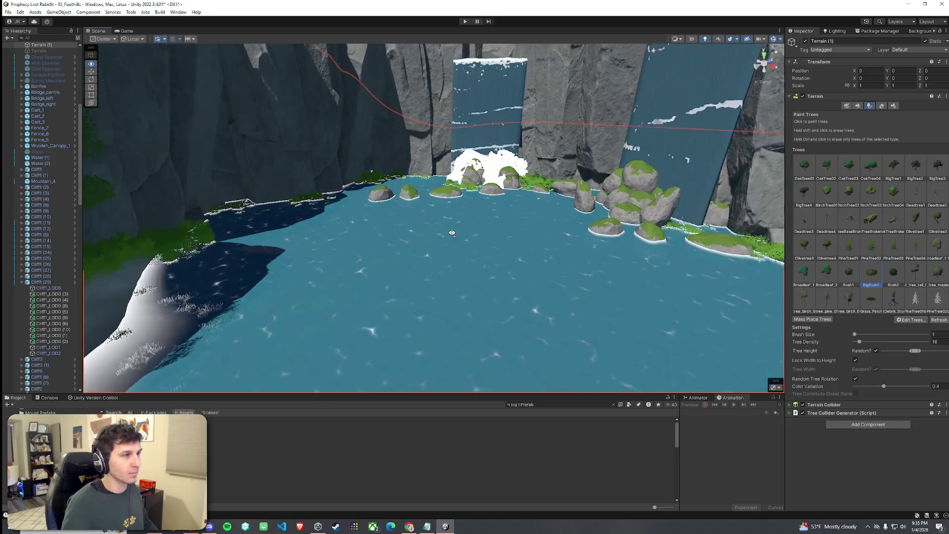
key(ctrl+s)
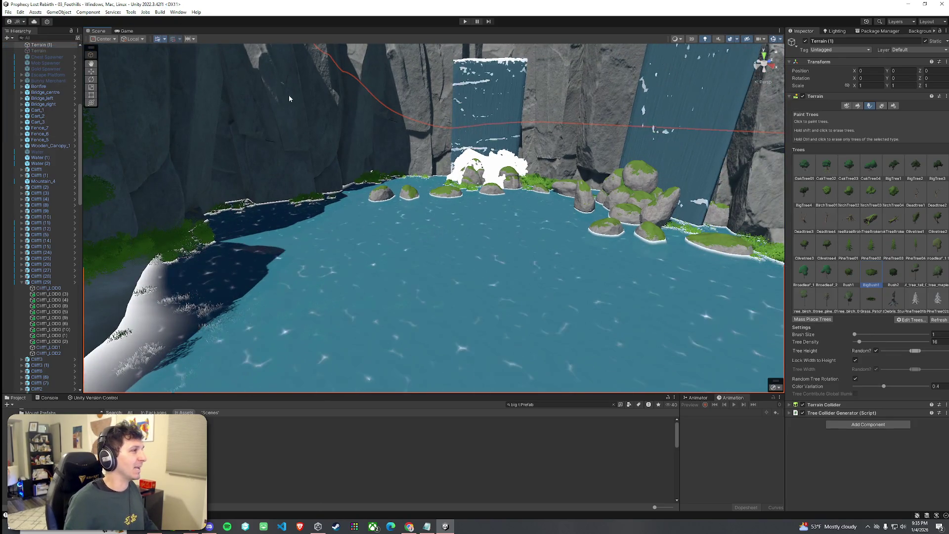
Orbit around the waterfall pool and cliff shoreline, then save again via File > Save.
mouse_move(470, 357)
mouse_down()
mouse_move(427, 273)
mouse_move(568, 244)
mouse_move(383, 243)
mouse_up()
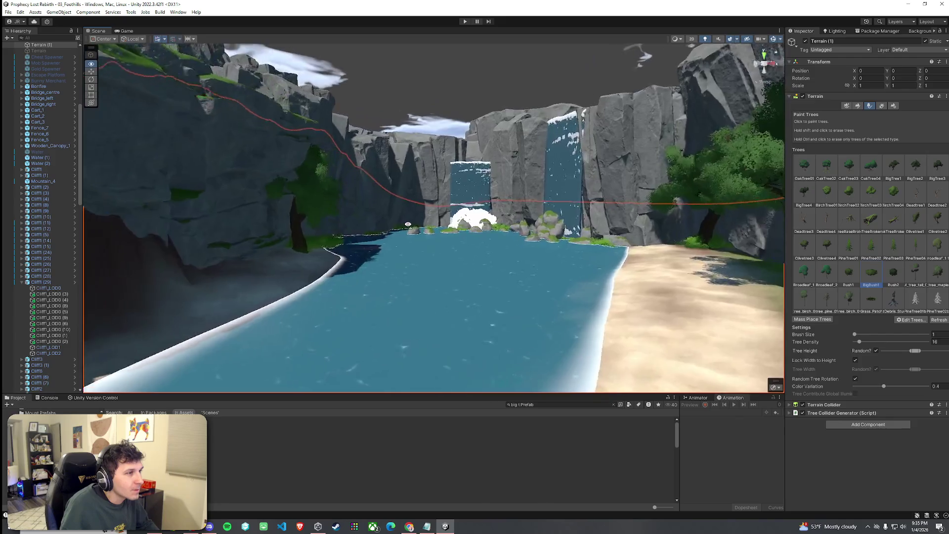
drag(379, 224, 305, 229)
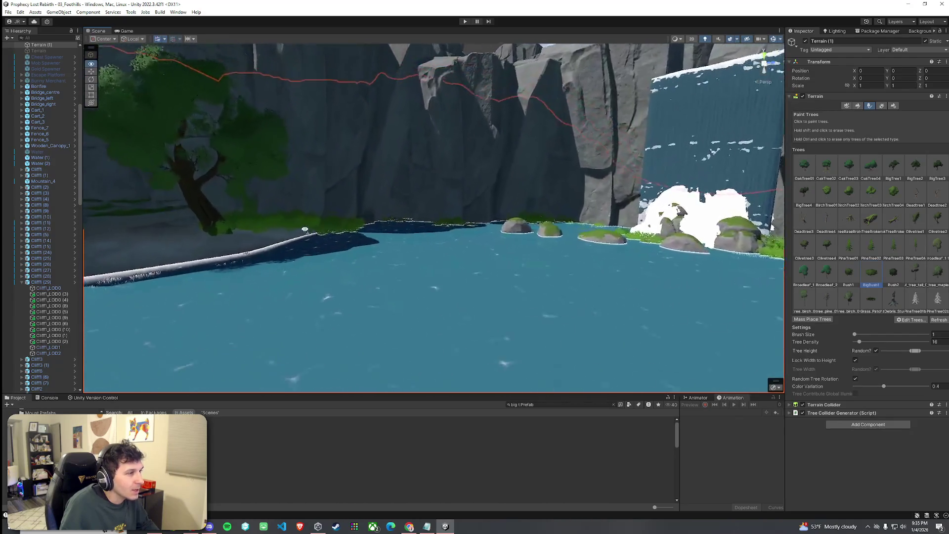
drag(488, 239, 433, 241)
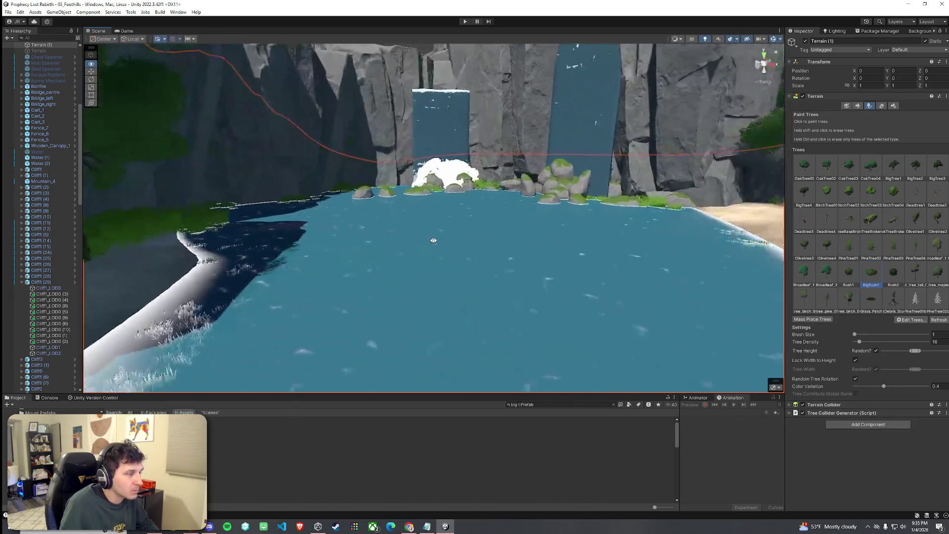
click(8, 12)
click(20, 48)
Plant a large BigTree3 tree on the sandy beach below the cliff.
mouse_move(346, 232)
mouse_down()
mouse_move(611, 234)
mouse_move(420, 238)
mouse_up()
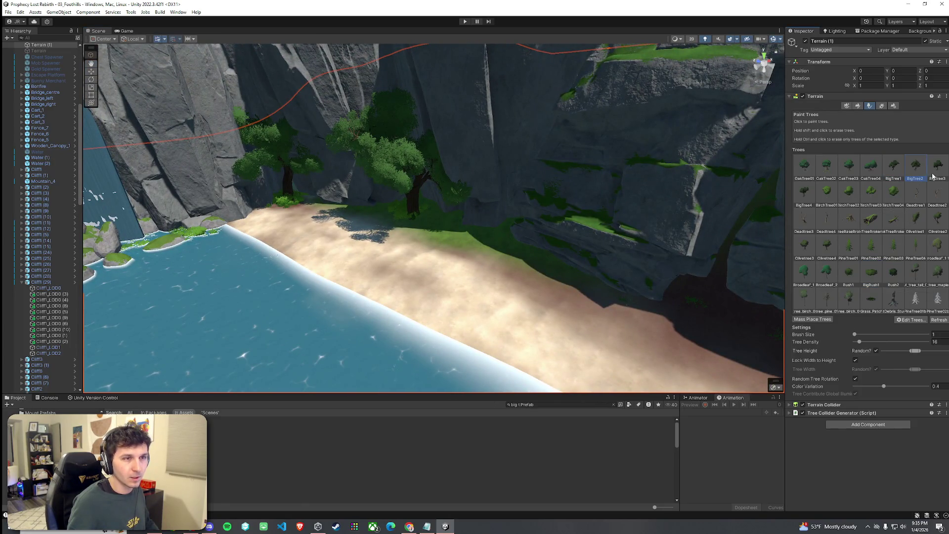
mouse_move(556, 273)
mouse_down()
mouse_move(625, 276)
mouse_move(504, 239)
mouse_up()
click(499, 253)
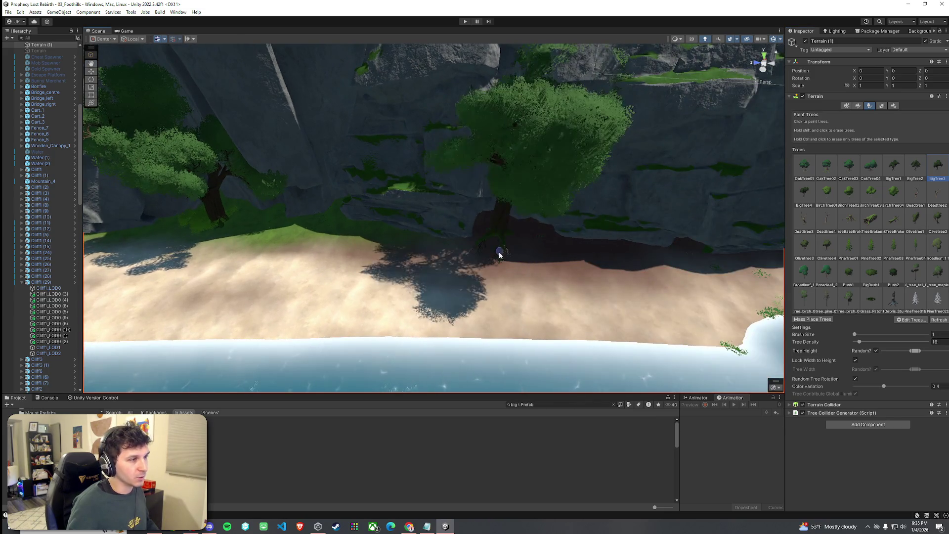
Undo the stray dead trees that landed at the cliff base by the beach.
mouse_move(551, 273)
mouse_down()
mouse_move(493, 275)
mouse_move(713, 243)
mouse_up()
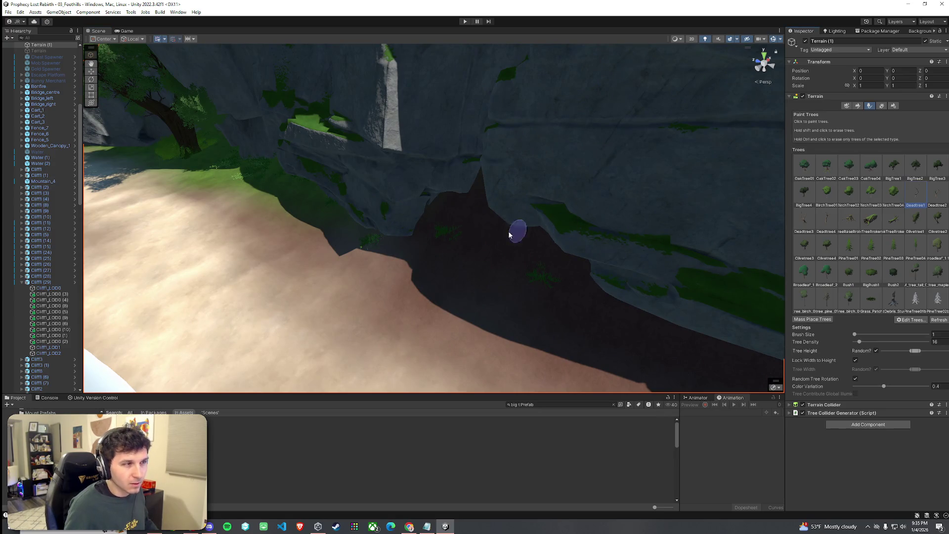
scroll(510, 235, down, 3)
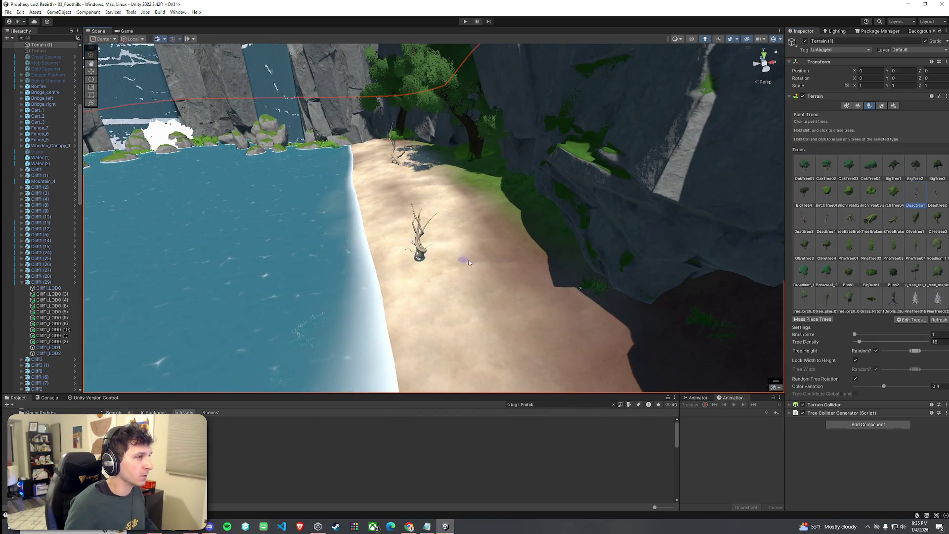
scroll(468, 263, down, 3)
key(ctrl+z)
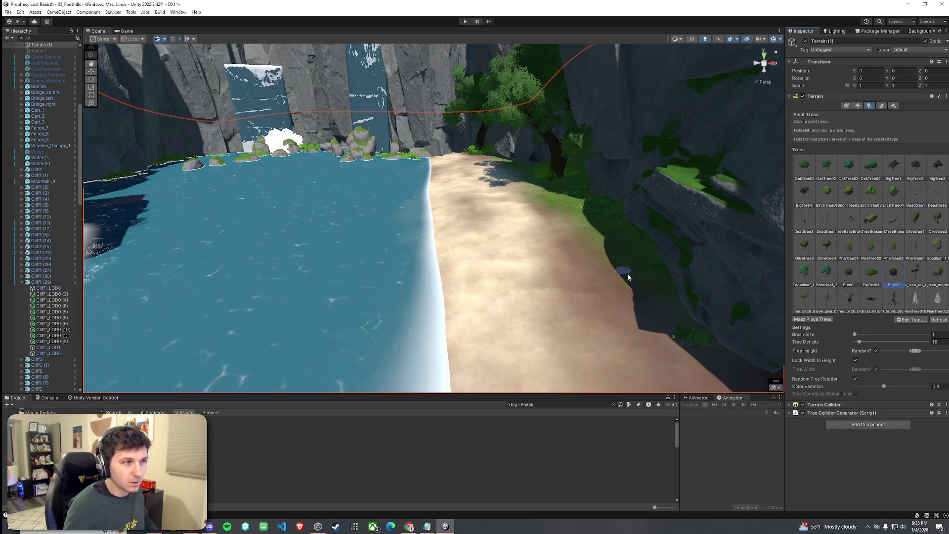
scroll(608, 235, up, 3)
scroll(565, 212, down, 3)
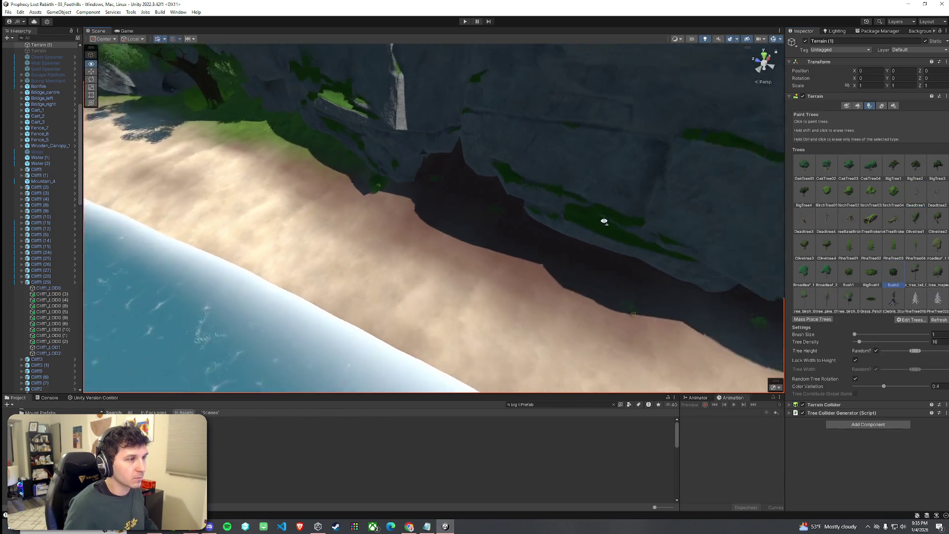
click(858, 106)
click(826, 114)
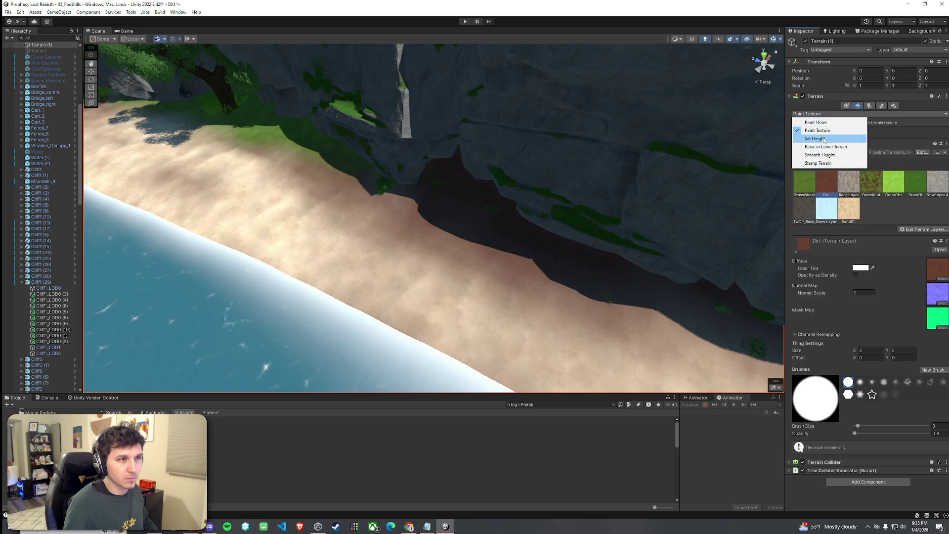
With Set Height, sample 21.80711 from the cliff base, then switch the tool to Paint Texture.
click(816, 147)
shift+click(448, 234)
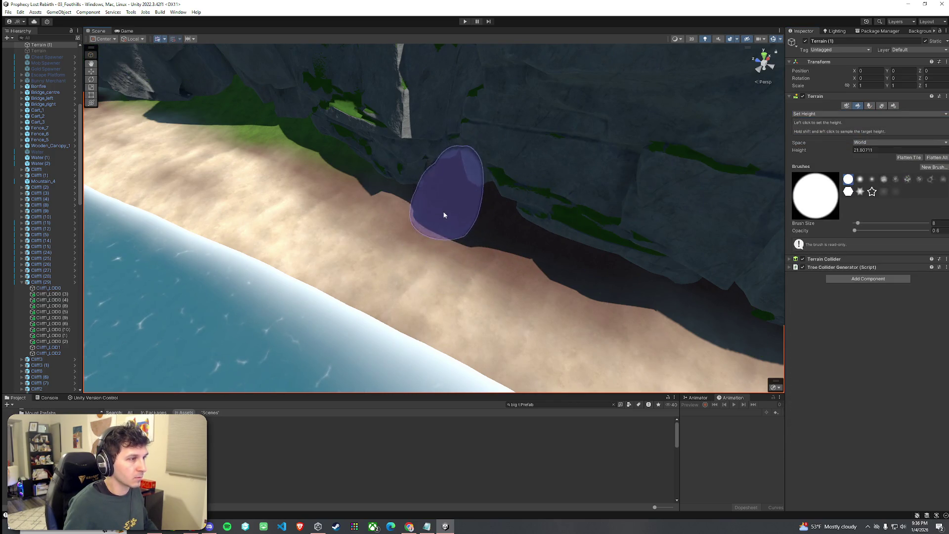
mouse_move(446, 189)
mouse_down()
mouse_move(483, 237)
mouse_move(576, 225)
mouse_move(499, 185)
mouse_up()
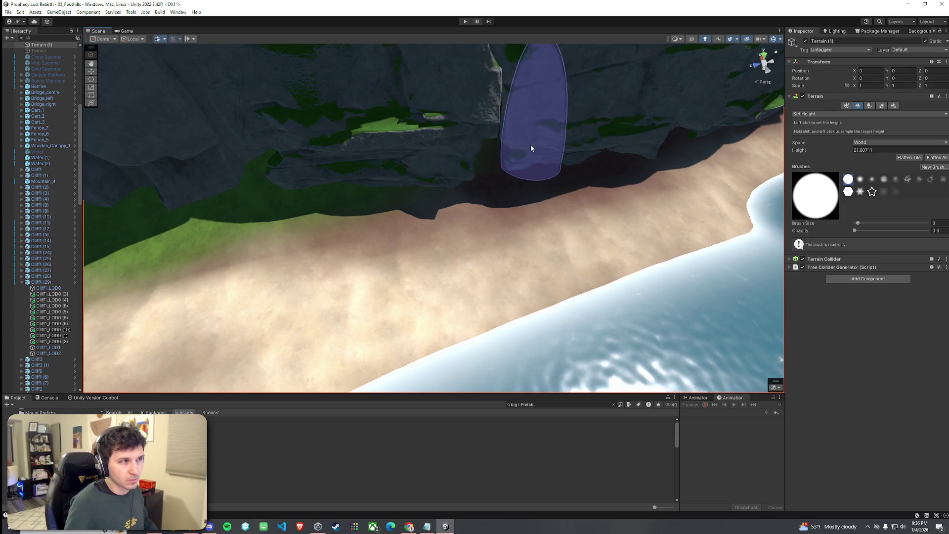
mouse_move(517, 150)
mouse_down()
mouse_move(318, 242)
mouse_move(373, 237)
mouse_up()
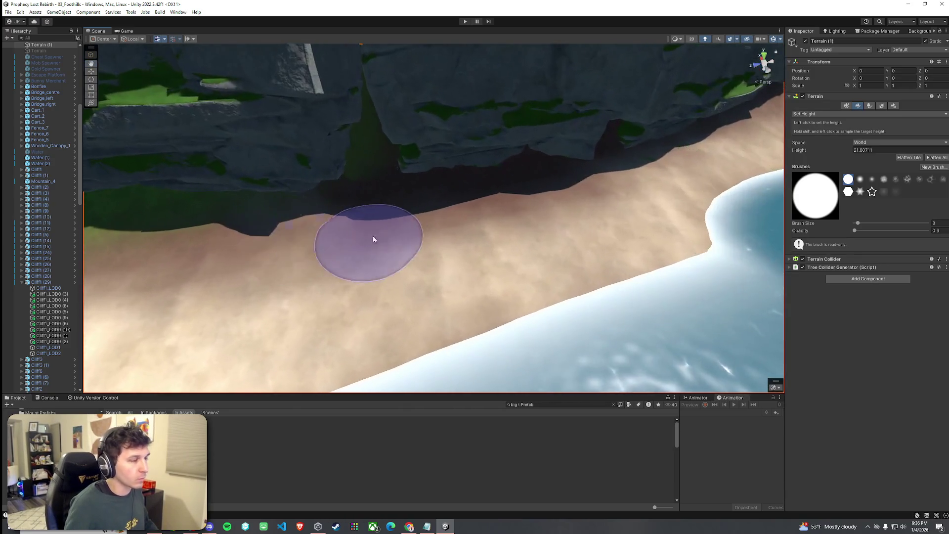
mouse_move(340, 174)
mouse_down()
mouse_move(445, 241)
mouse_move(360, 227)
mouse_move(400, 200)
mouse_move(515, 192)
mouse_move(277, 198)
mouse_move(460, 187)
mouse_up()
click(840, 114)
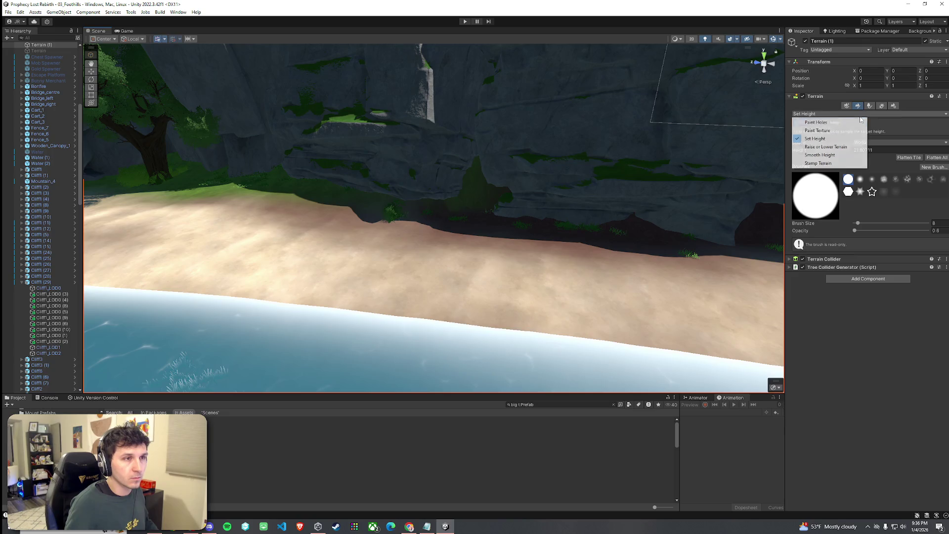
click(821, 133)
Try the Rock Layer and New Layer 4 textures, then settle on the Dirt layer for the cliff base.
click(850, 183)
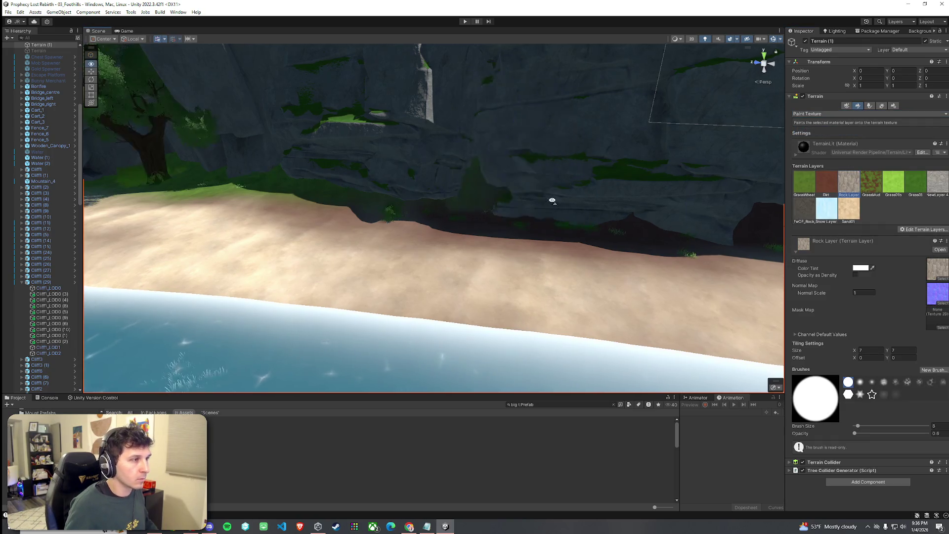
mouse_move(486, 190)
mouse_down()
mouse_move(646, 257)
mouse_move(653, 245)
mouse_move(733, 246)
mouse_move(614, 239)
mouse_move(727, 244)
mouse_move(687, 238)
mouse_move(702, 233)
mouse_up()
click(938, 188)
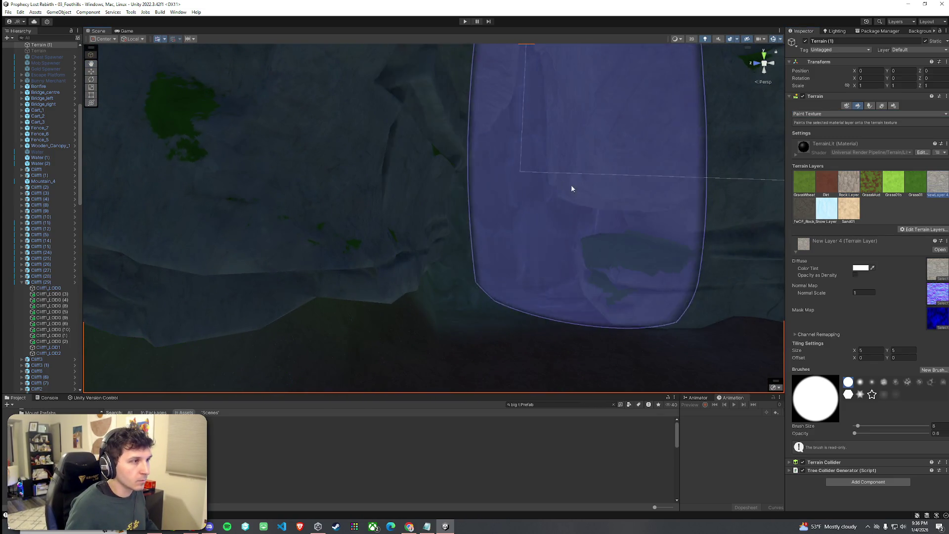
drag(528, 193, 659, 186)
mouse_move(630, 227)
mouse_down()
mouse_move(593, 244)
mouse_move(771, 192)
mouse_up()
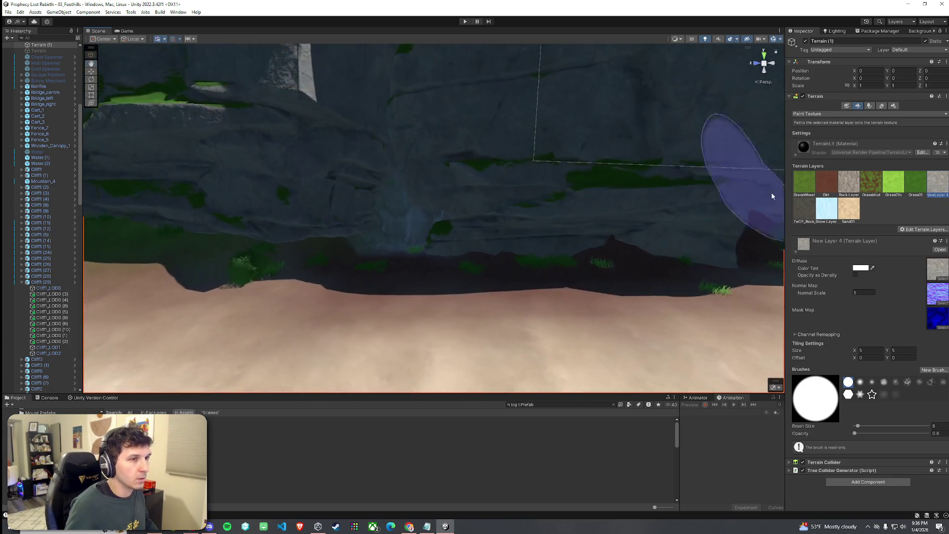
click(826, 183)
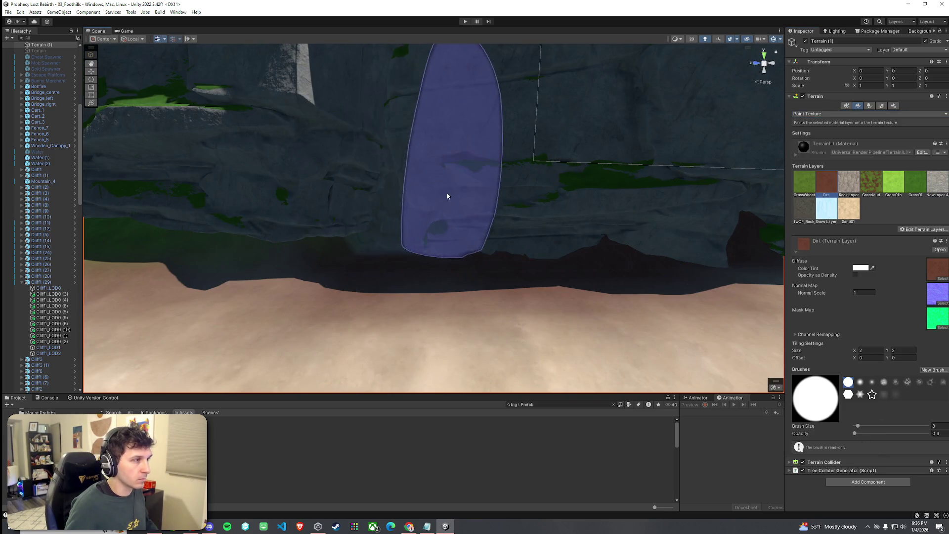
scroll(399, 206, up, 5)
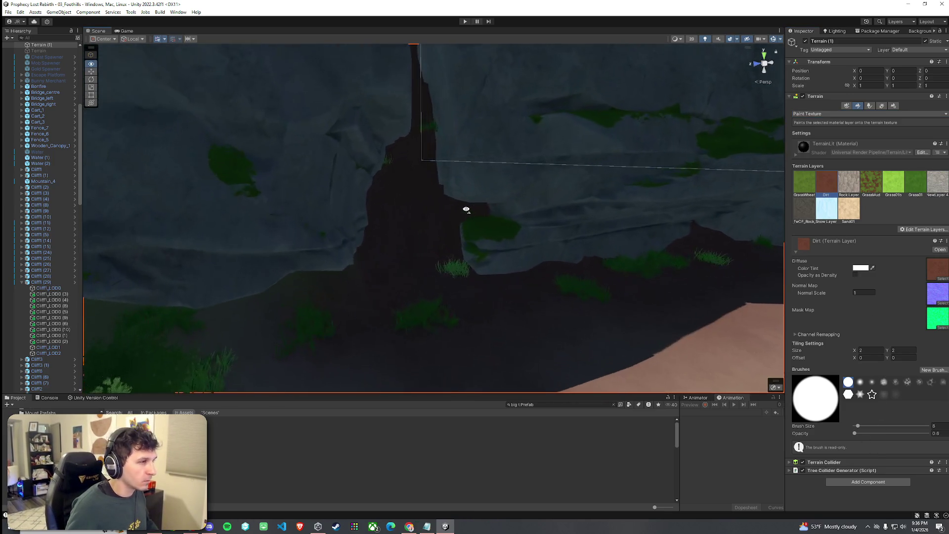
mouse_move(464, 211)
mouse_down()
mouse_move(534, 207)
mouse_move(503, 199)
mouse_up()
mouse_move(437, 224)
mouse_down()
mouse_move(382, 231)
mouse_move(610, 212)
mouse_move(483, 243)
mouse_move(662, 236)
mouse_up()
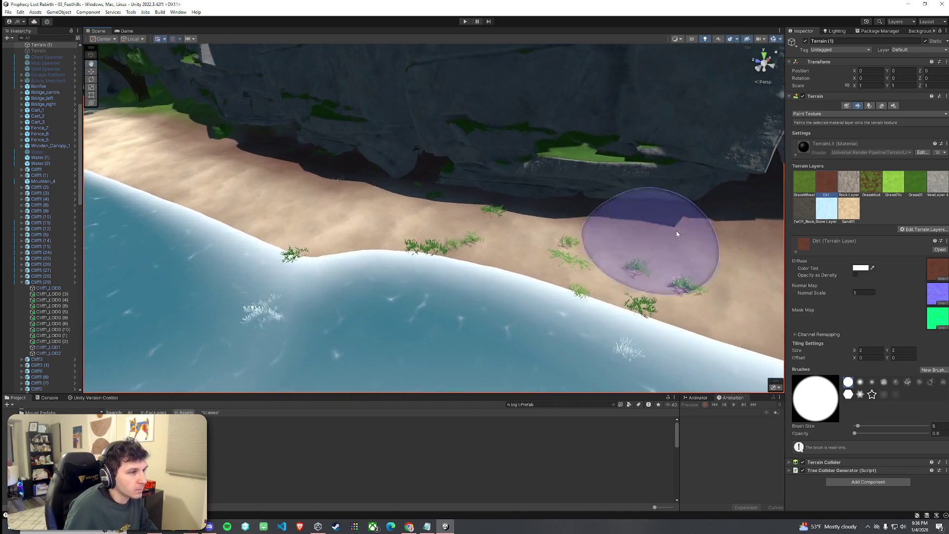
click(881, 107)
With the Grass1 detail selected, erase the grass patches along the beach edge and in the river water.
click(814, 167)
mouse_move(439, 250)
mouse_down()
mouse_move(297, 264)
mouse_move(515, 244)
mouse_move(658, 304)
mouse_move(414, 233)
mouse_up()
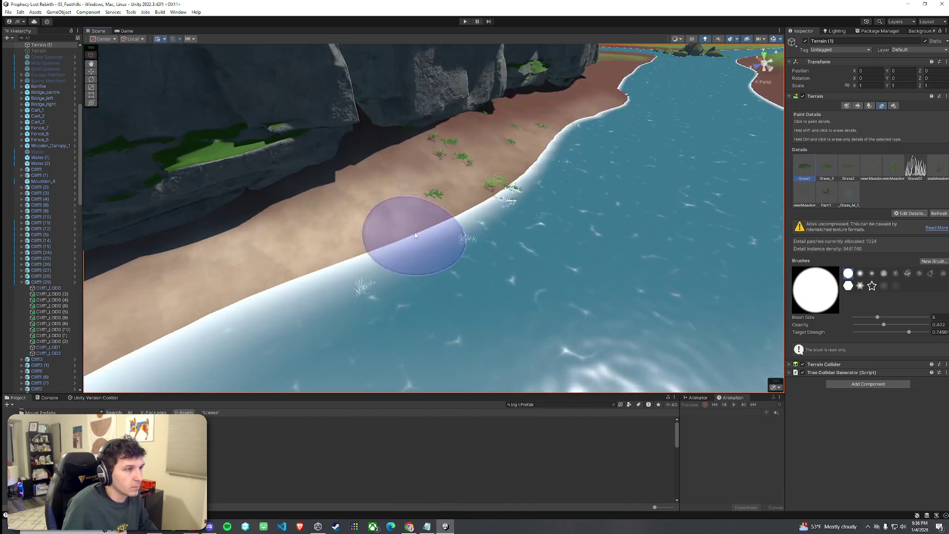
drag(532, 211, 562, 225)
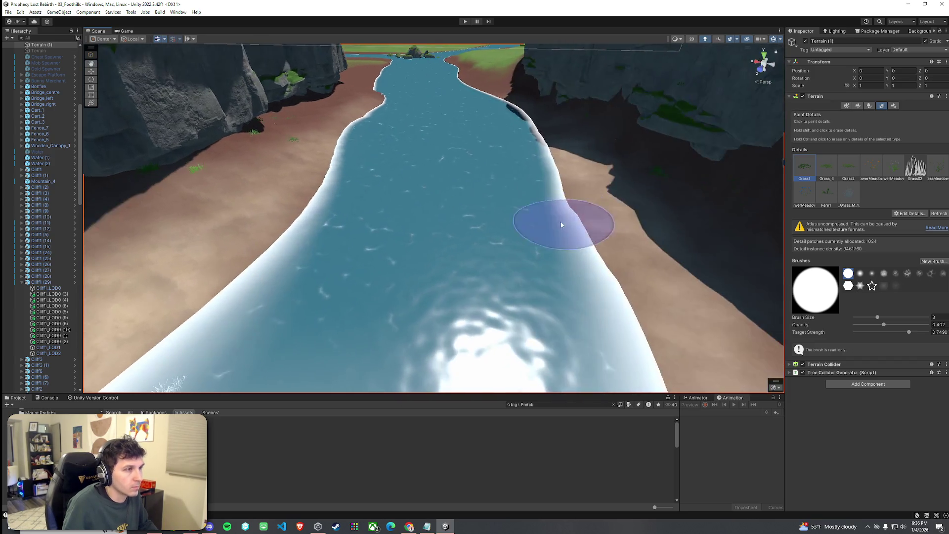
scroll(415, 320, down, 5)
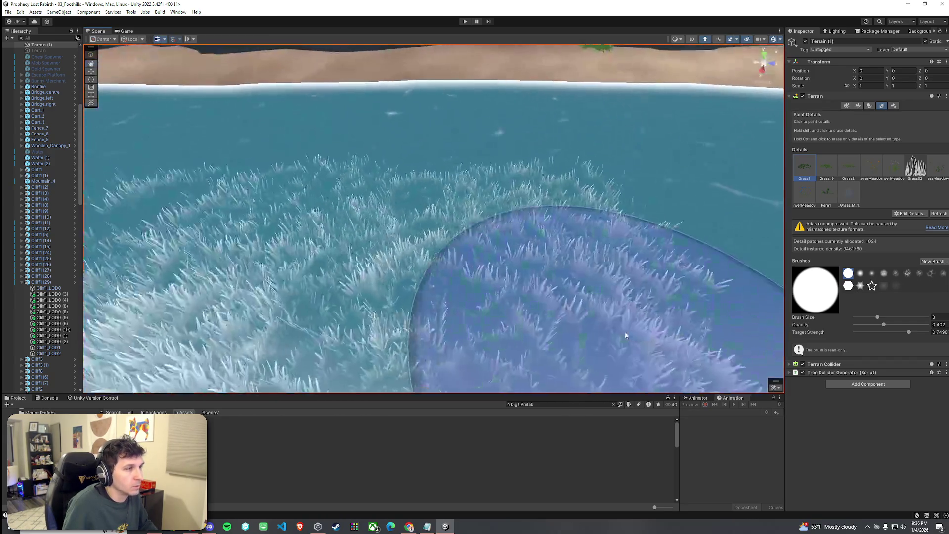
drag(572, 297, 622, 301)
scroll(621, 301, up, 5)
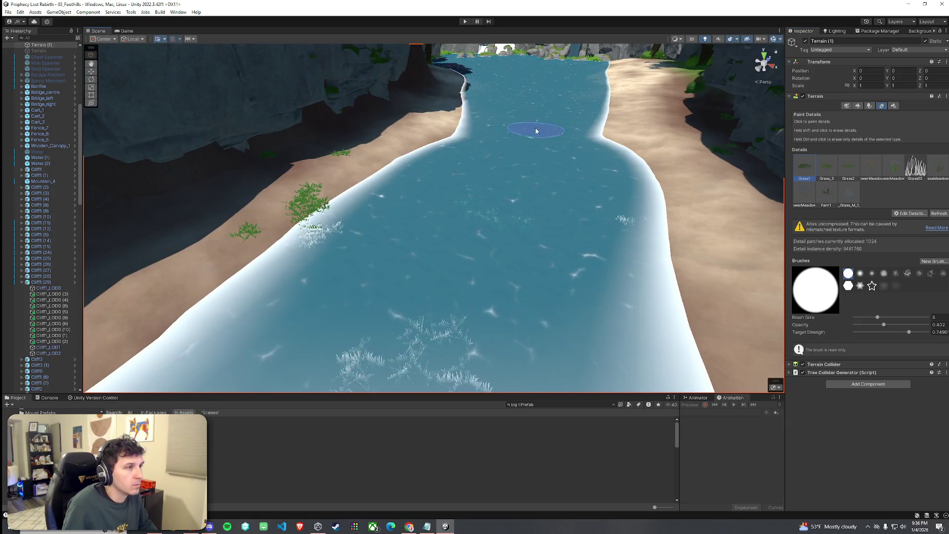
scroll(536, 131, down, 5)
scroll(536, 131, up, 3)
drag(286, 297, 169, 250)
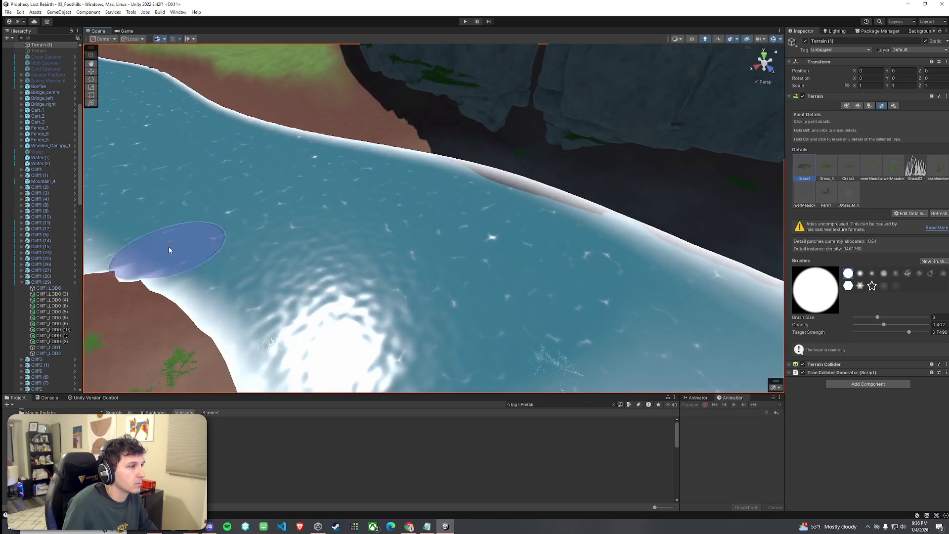
drag(249, 230, 292, 264)
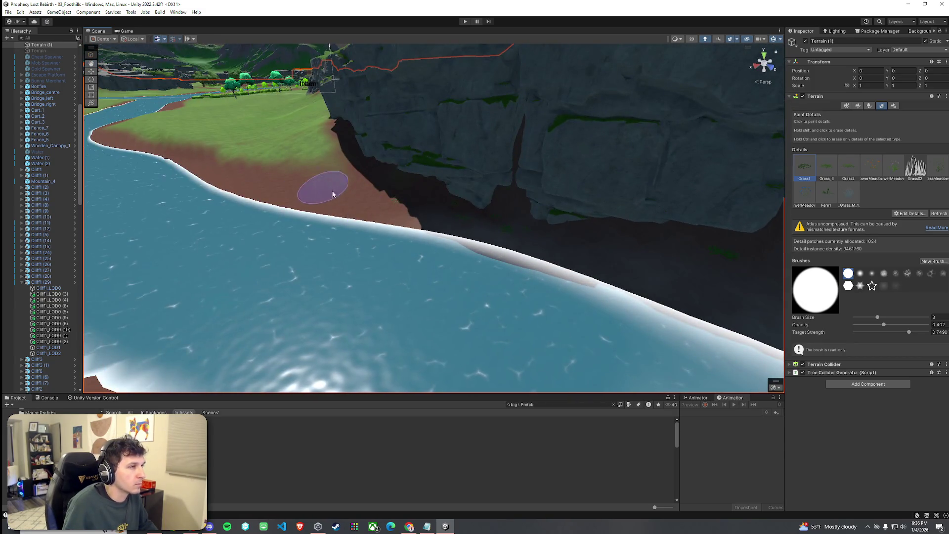
mouse_move(554, 263)
mouse_down()
mouse_move(790, 250)
mouse_move(821, 209)
mouse_move(806, 229)
mouse_move(819, 206)
mouse_move(810, 200)
mouse_move(804, 251)
mouse_up()
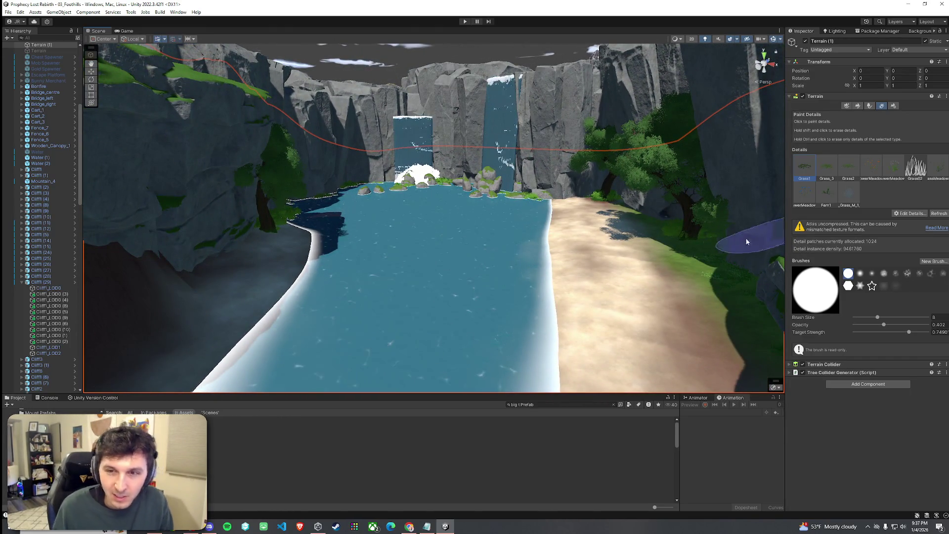
click(20, 12)
click(20, 12)
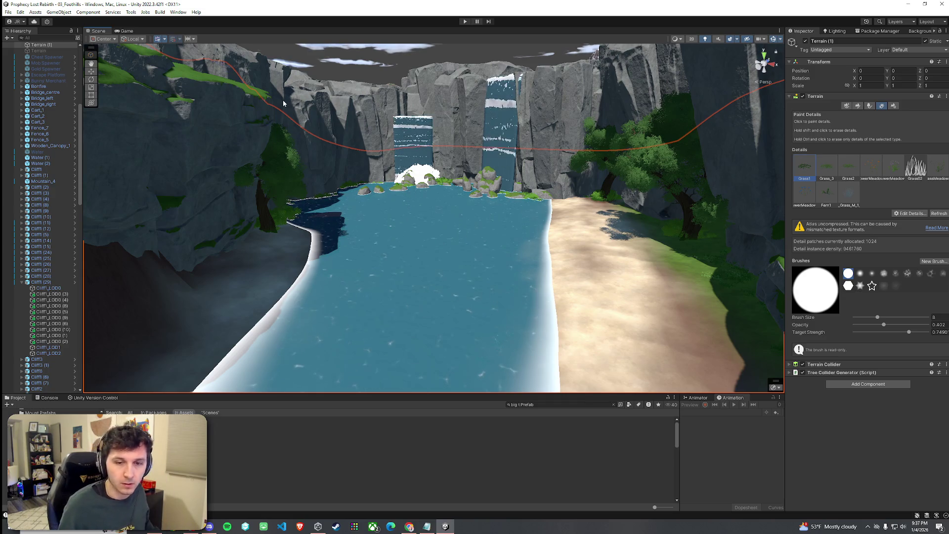
mouse_move(282, 127)
mouse_down()
mouse_move(404, 223)
mouse_move(617, 244)
mouse_move(476, 230)
mouse_move(189, 235)
mouse_move(80, 211)
mouse_move(657, 177)
mouse_up()
Use Set Height at opacity 5.7 to level a cliff-edge patch and sample the beach's height.
click(858, 107)
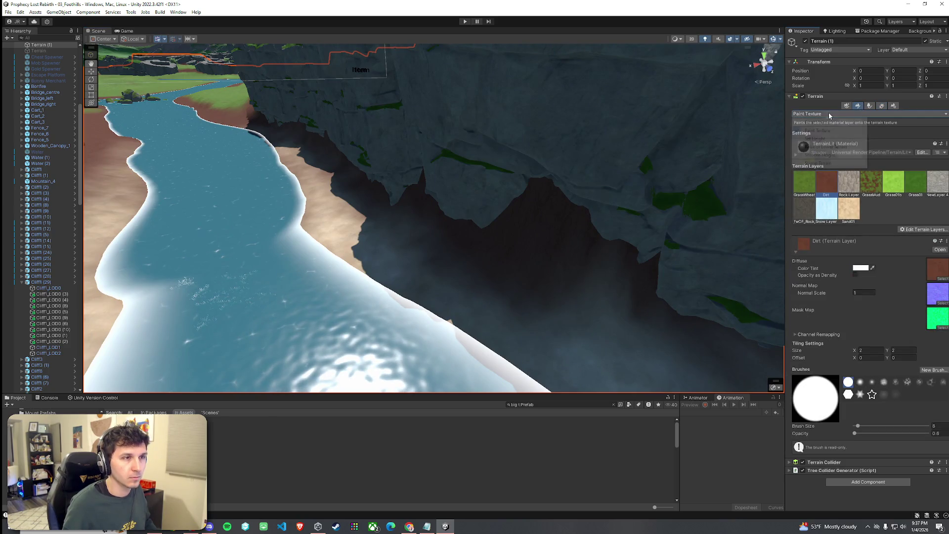
click(829, 144)
mouse_move(577, 142)
mouse_down()
mouse_move(534, 165)
mouse_move(509, 132)
mouse_move(515, 114)
mouse_move(441, 140)
mouse_move(515, 203)
mouse_up()
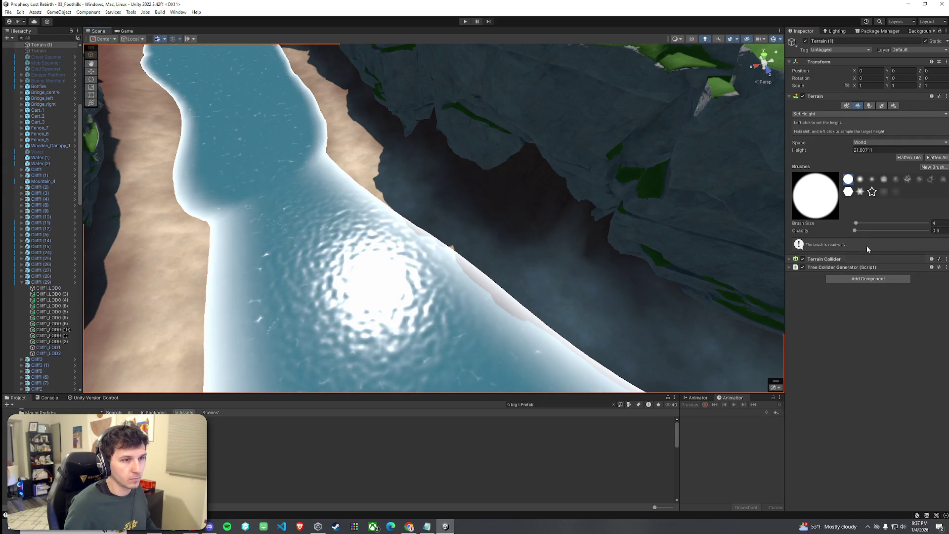
drag(857, 231, 859, 231)
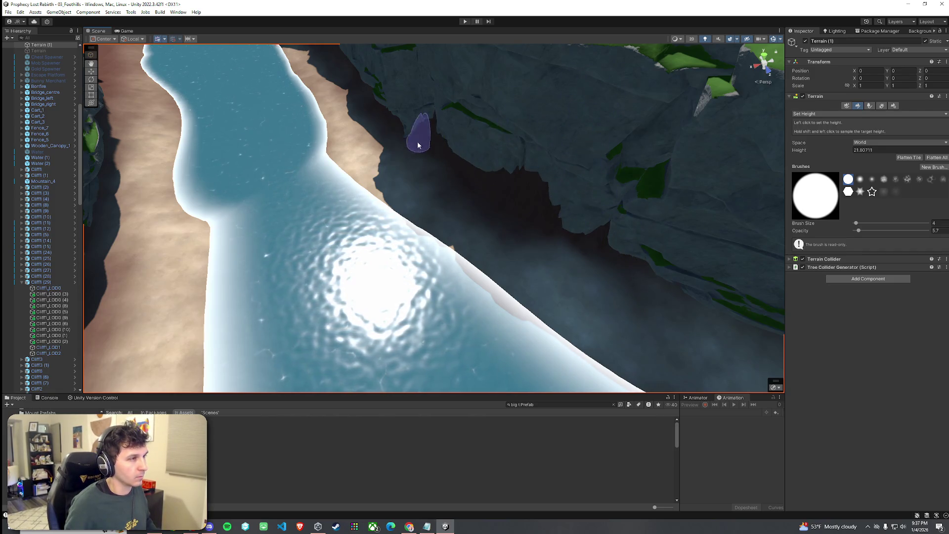
click(504, 185)
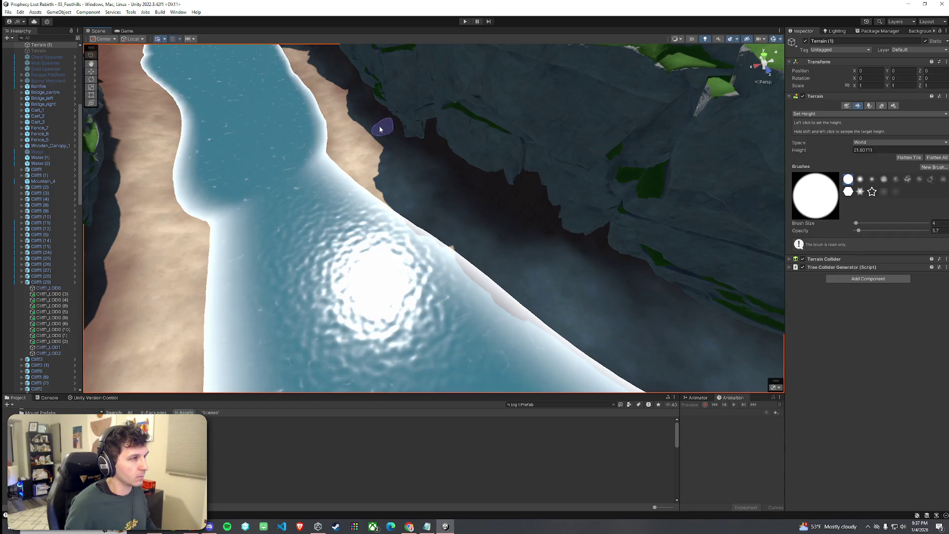
scroll(385, 137, down, 3)
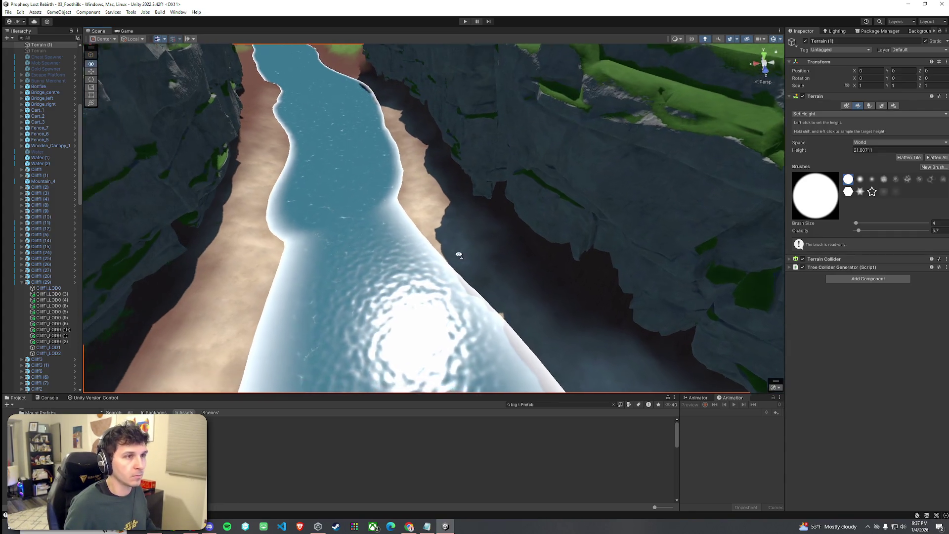
shift+click(564, 263)
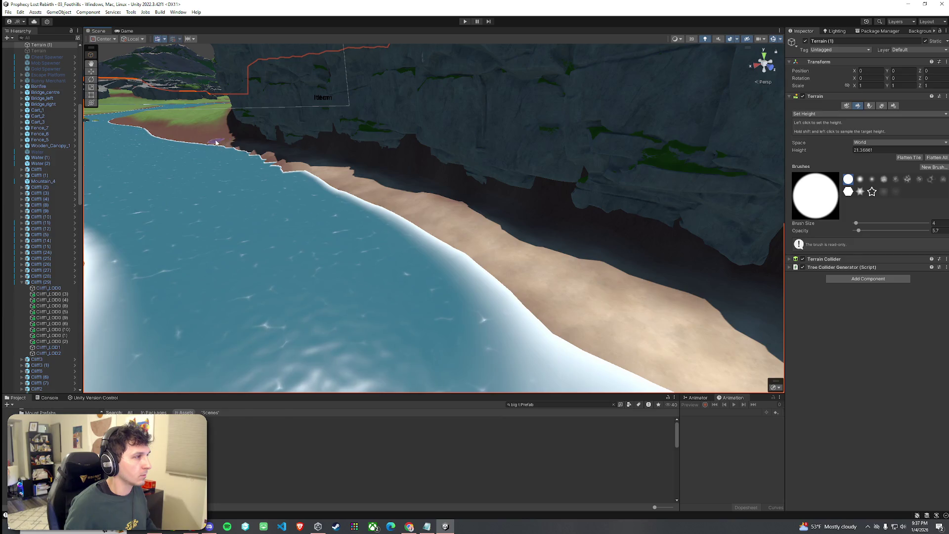
drag(376, 204, 375, 155)
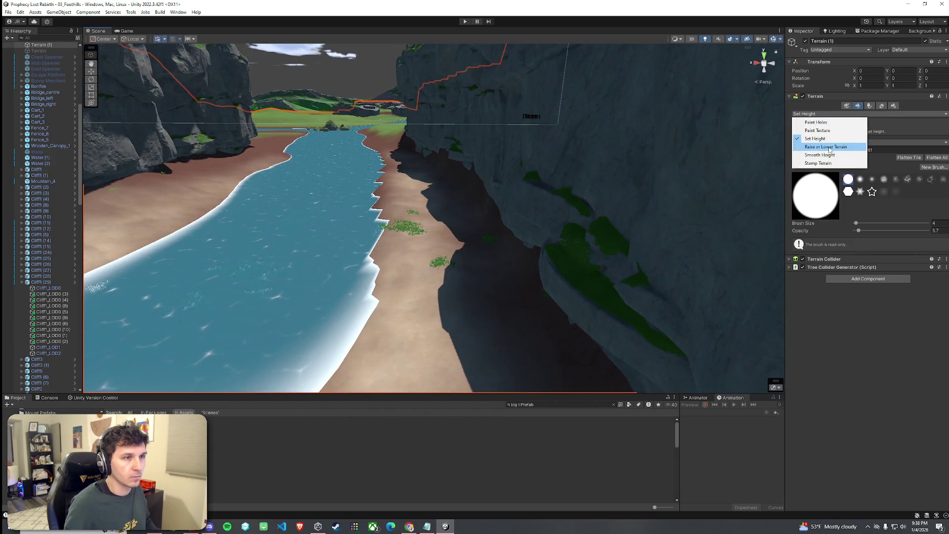
Smooth the shoreline with Smooth Height and a brush enlarged to size 61.
click(831, 155)
drag(865, 202, 868, 203)
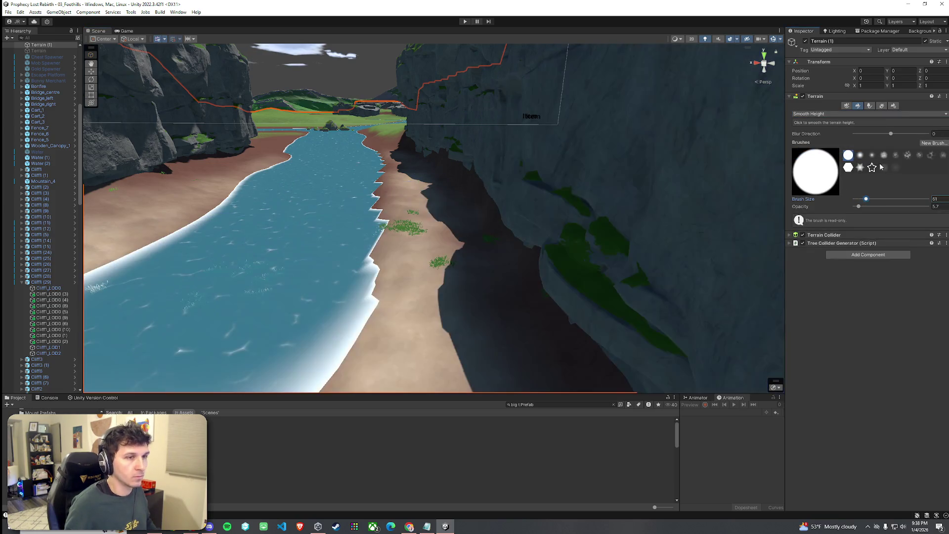
drag(427, 257, 377, 283)
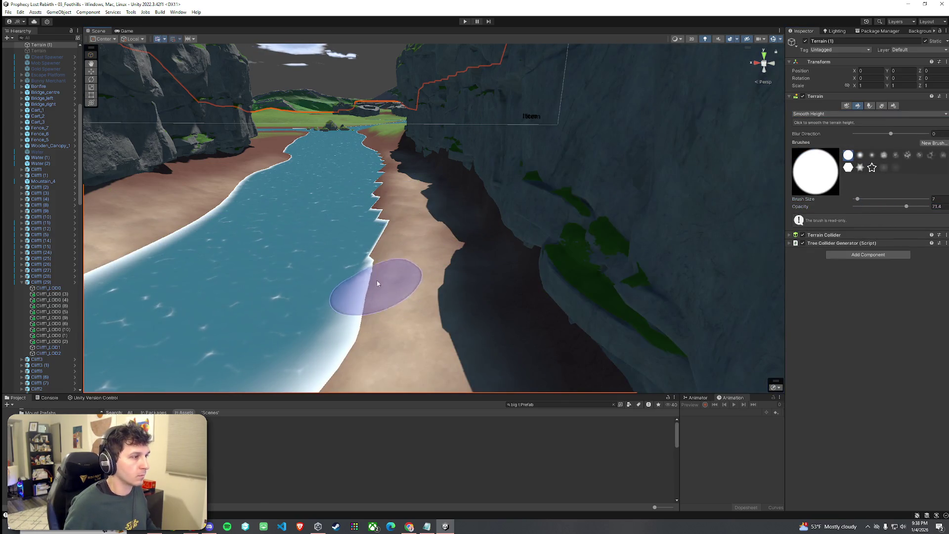
mouse_move(375, 150)
mouse_down()
mouse_move(614, 233)
mouse_move(822, 117)
mouse_up()
click(828, 115)
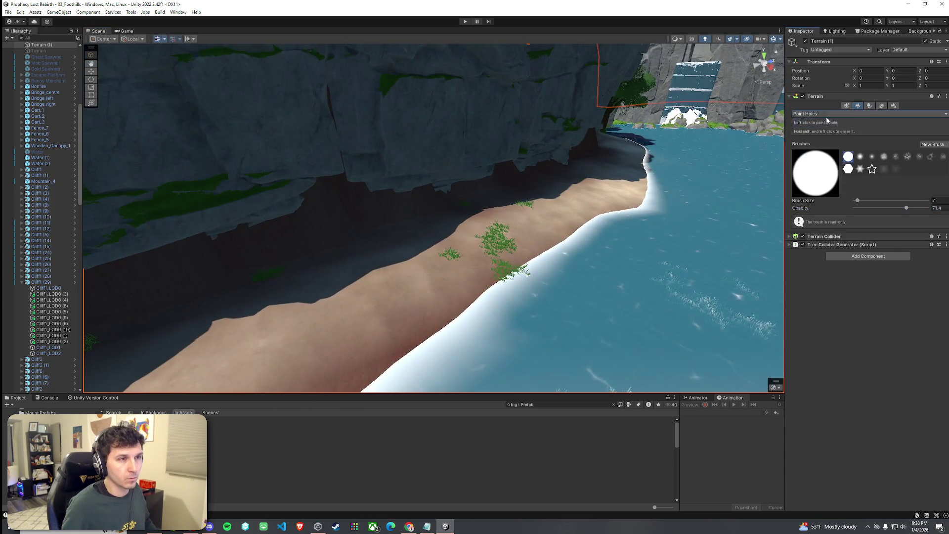
Brush the Sand 01 texture at 0.5 opacity along the river shoreline.
click(829, 133)
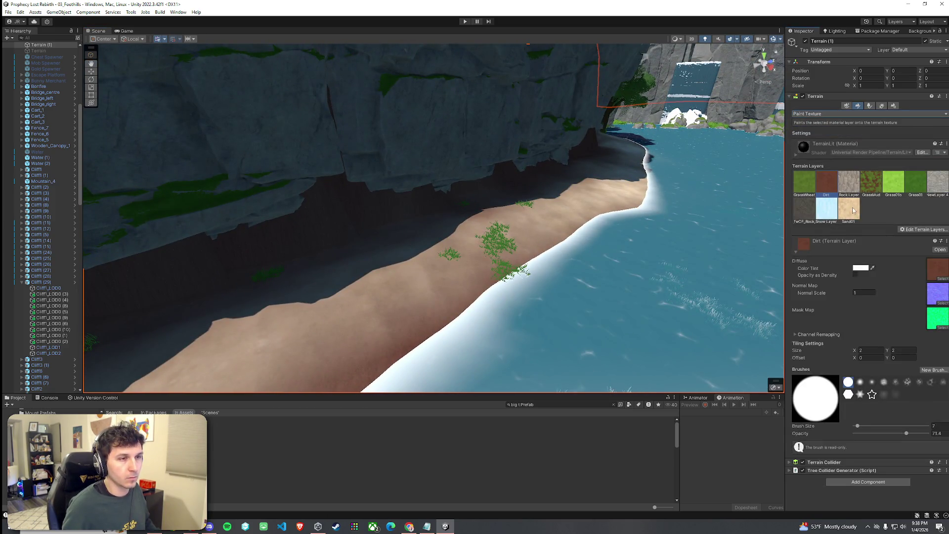
mouse_move(593, 266)
mouse_down()
mouse_move(534, 265)
mouse_move(630, 261)
mouse_up()
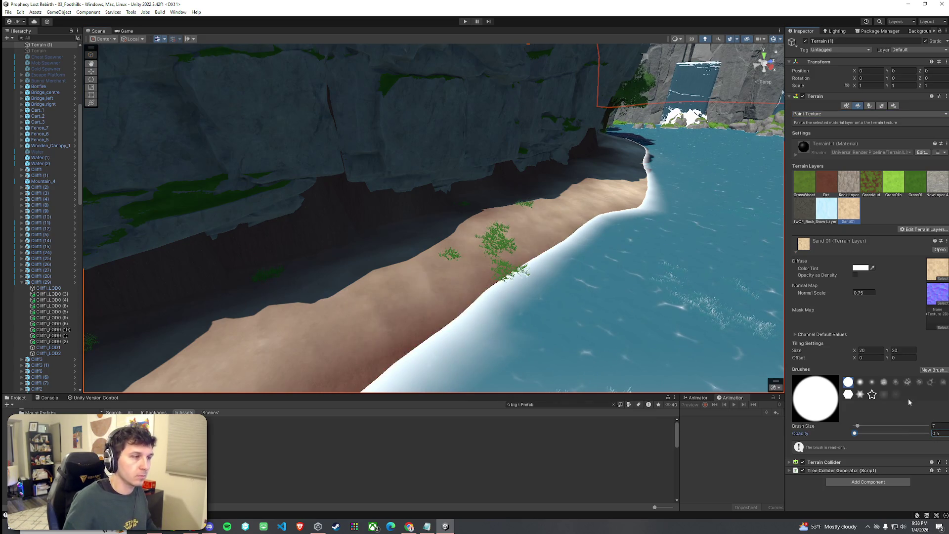
scroll(494, 282, up, 5)
mouse_move(265, 218)
mouse_down()
mouse_move(382, 212)
mouse_move(461, 192)
mouse_move(345, 248)
mouse_move(329, 282)
mouse_move(392, 138)
mouse_move(455, 106)
mouse_move(381, 143)
mouse_move(237, 259)
mouse_move(176, 352)
mouse_up()
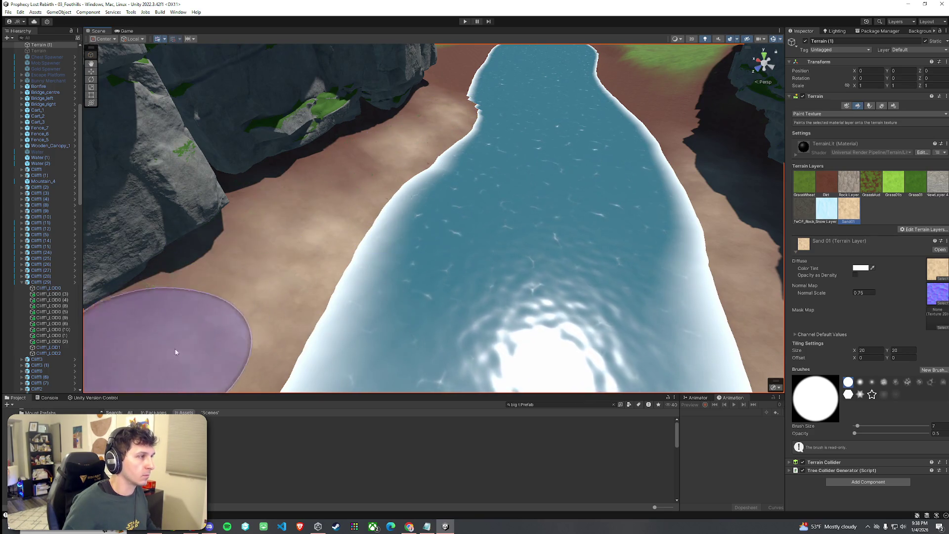
scroll(462, 219, down, 5)
scroll(477, 190, up, 5)
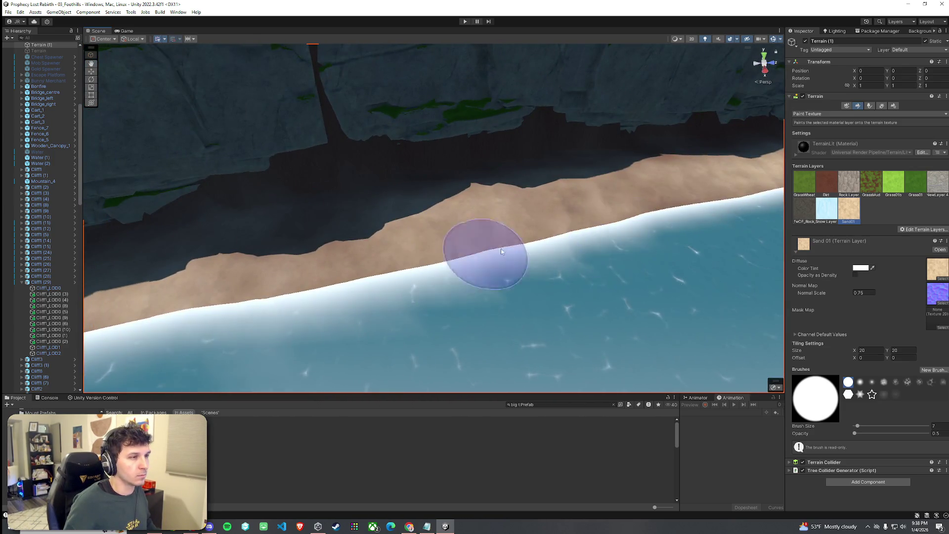
scroll(501, 251, down, 3)
click(882, 106)
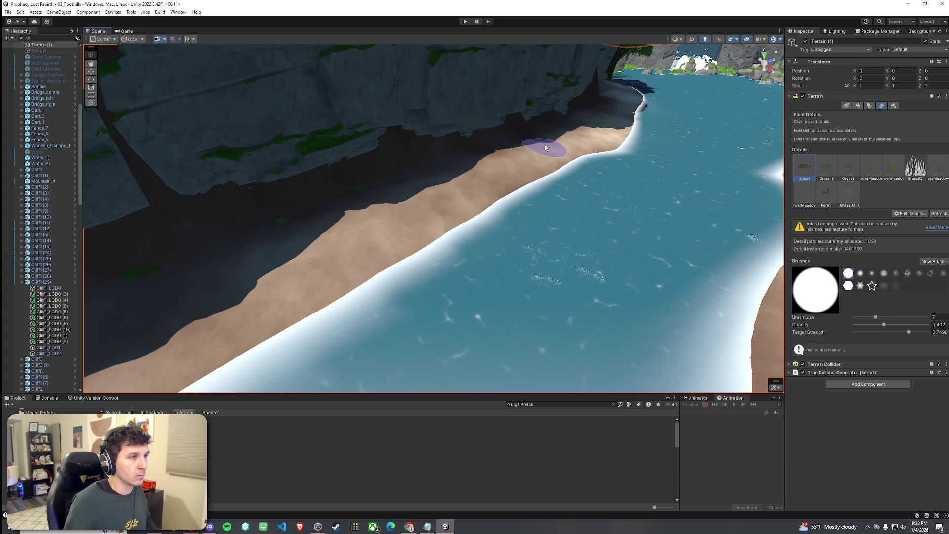
Erase the grass clumps from the sandy riverbank with the detail brush.
drag(546, 148, 594, 192)
mouse_move(533, 236)
mouse_down()
mouse_move(544, 269)
mouse_move(493, 227)
mouse_up()
scroll(678, 241, up, 3)
drag(678, 241, 600, 179)
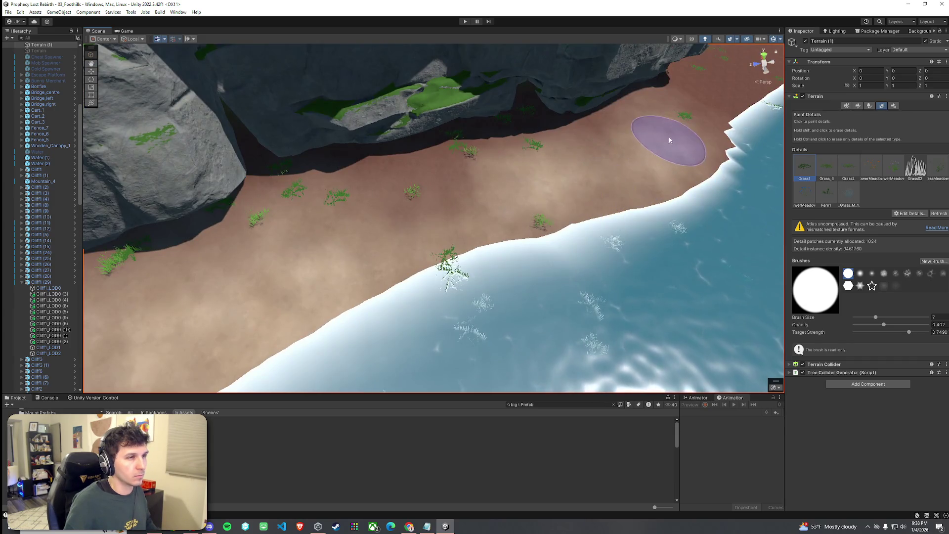
mouse_move(552, 214)
mouse_down()
mouse_move(452, 231)
mouse_move(516, 182)
mouse_up()
mouse_move(431, 185)
mouse_down()
mouse_move(275, 247)
mouse_move(424, 269)
mouse_move(322, 233)
mouse_move(424, 231)
mouse_move(298, 227)
mouse_move(245, 339)
mouse_move(271, 292)
mouse_move(257, 222)
mouse_up()
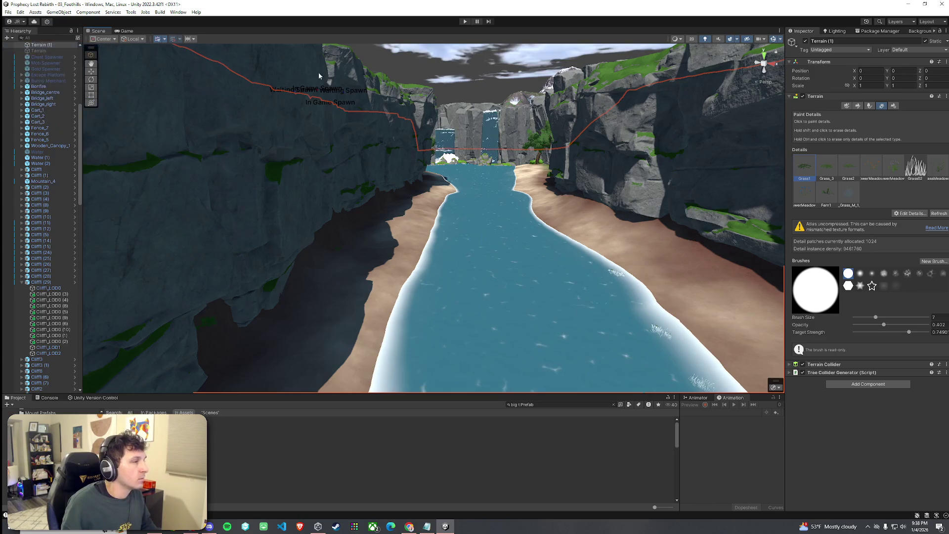
click(870, 106)
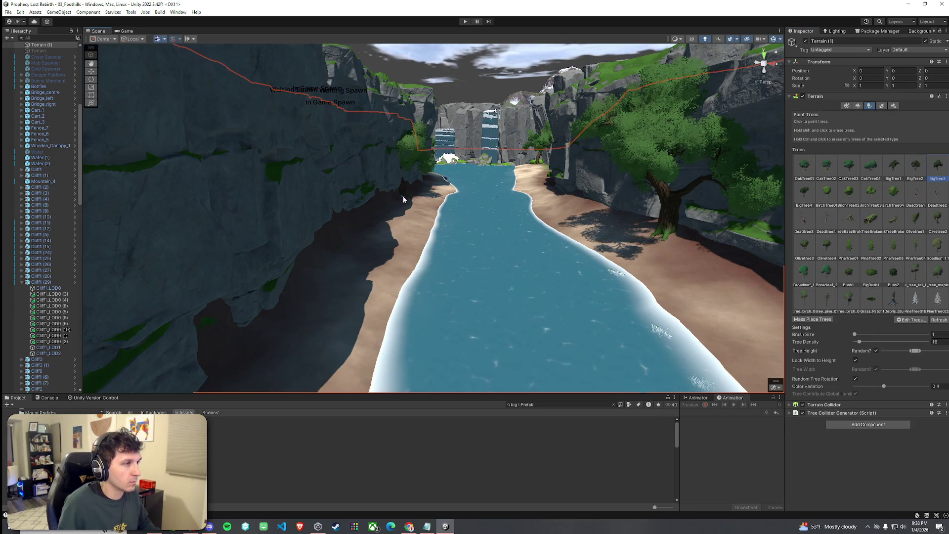
Fly down the river through the canyon to the waterfalls, then open the Lighting settings.
key(w)
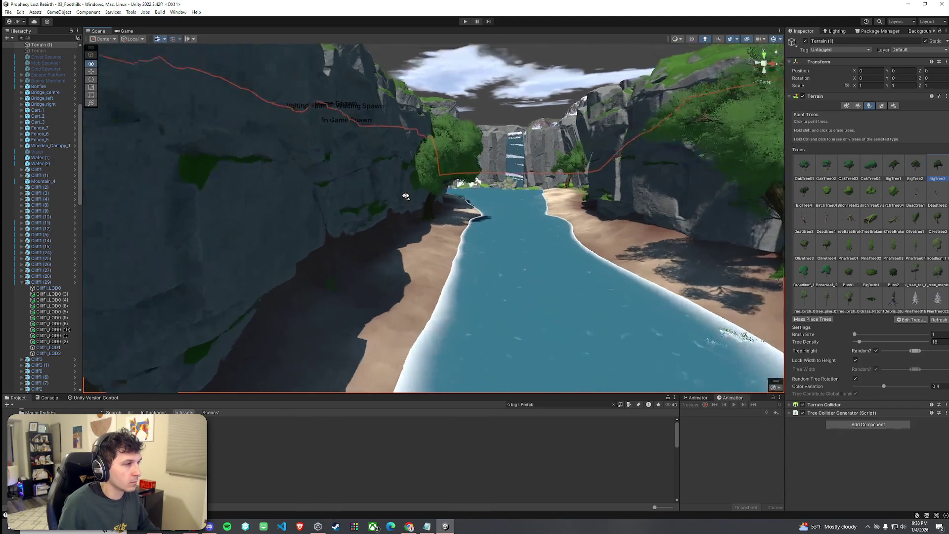
key(s)
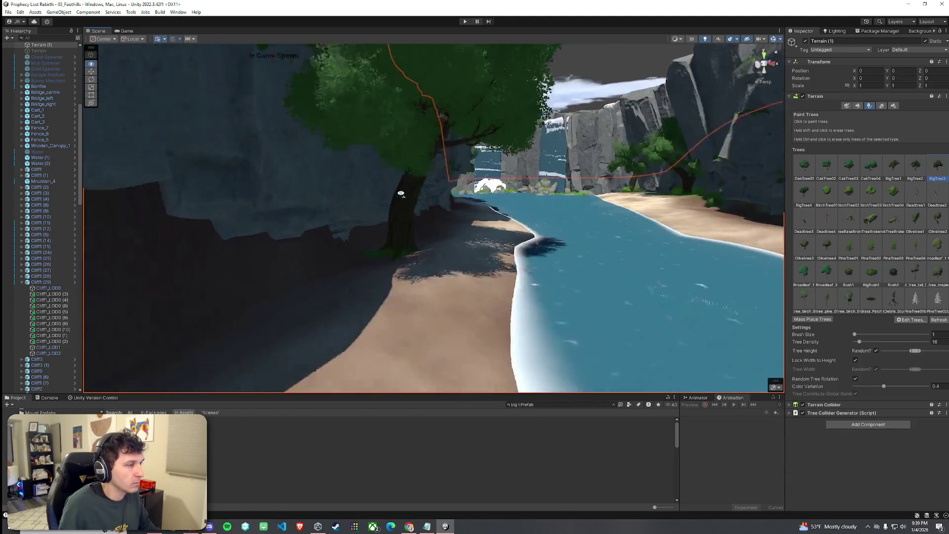
key(w)
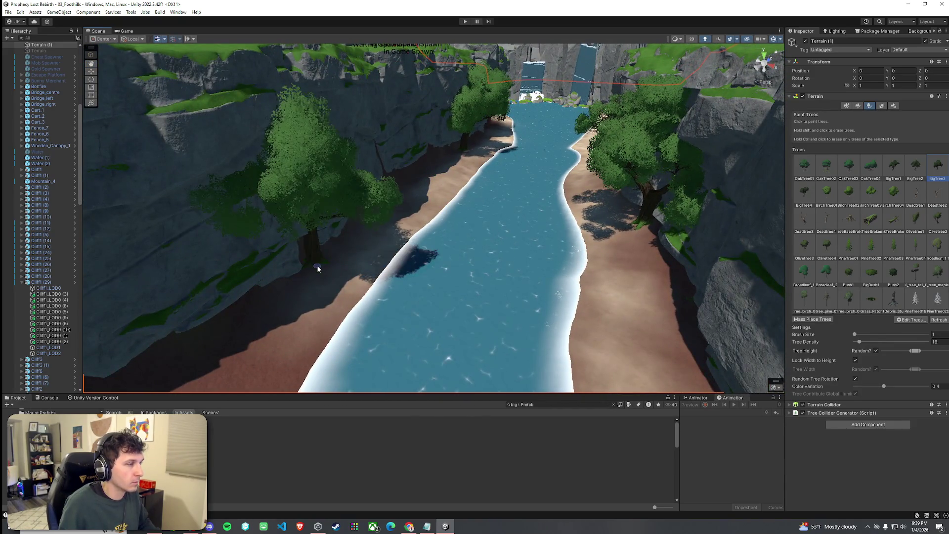
key(w)
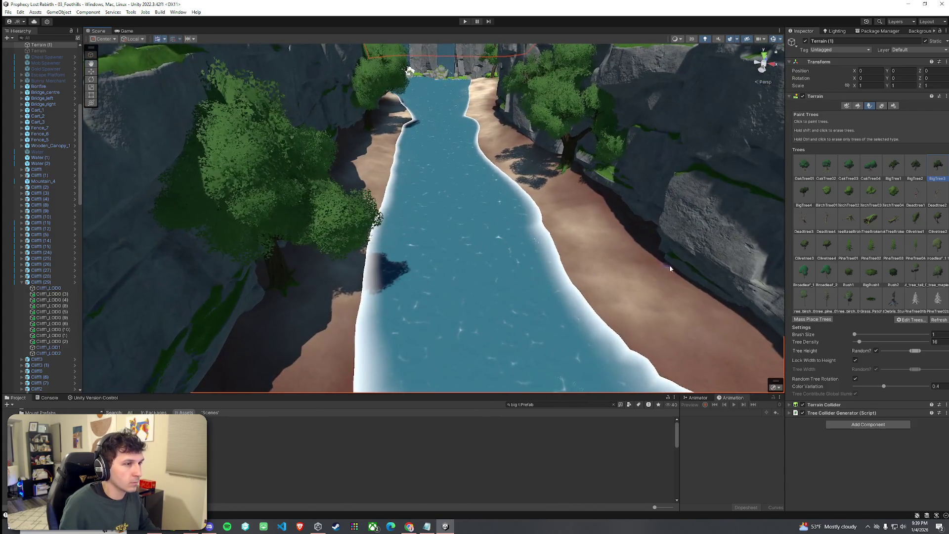
key(w)
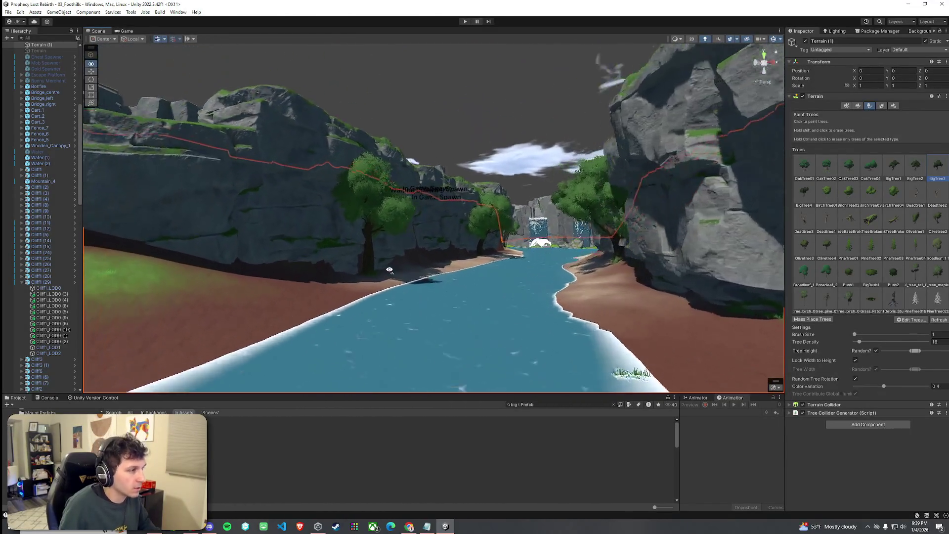
key(w)
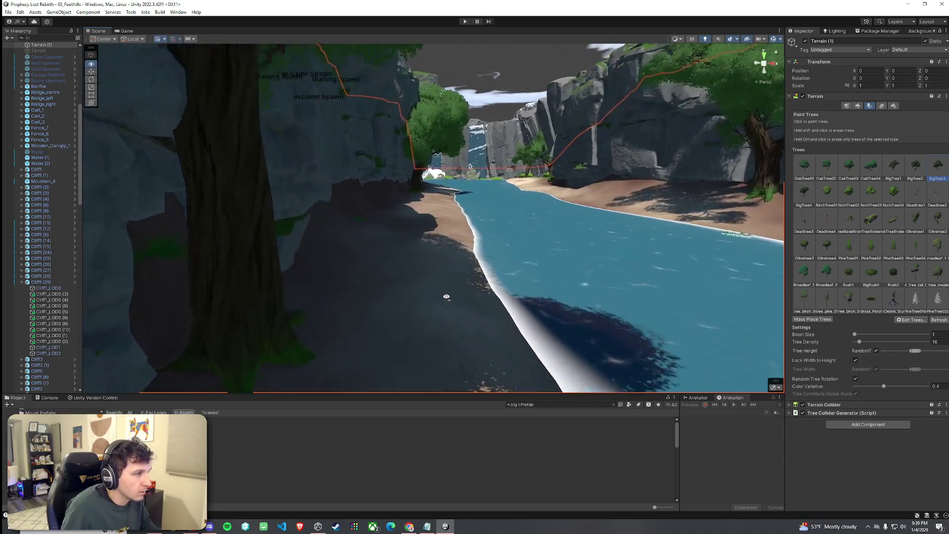
key(w)
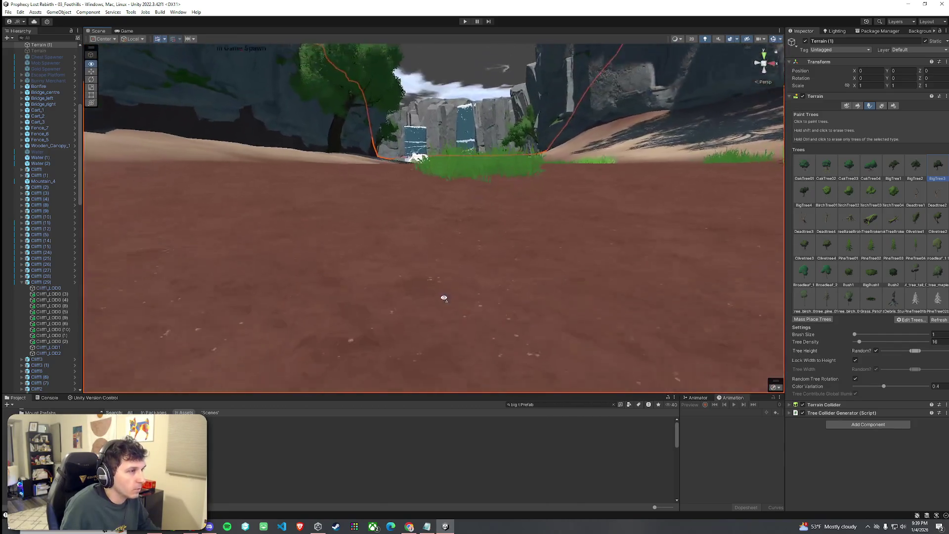
key(w)
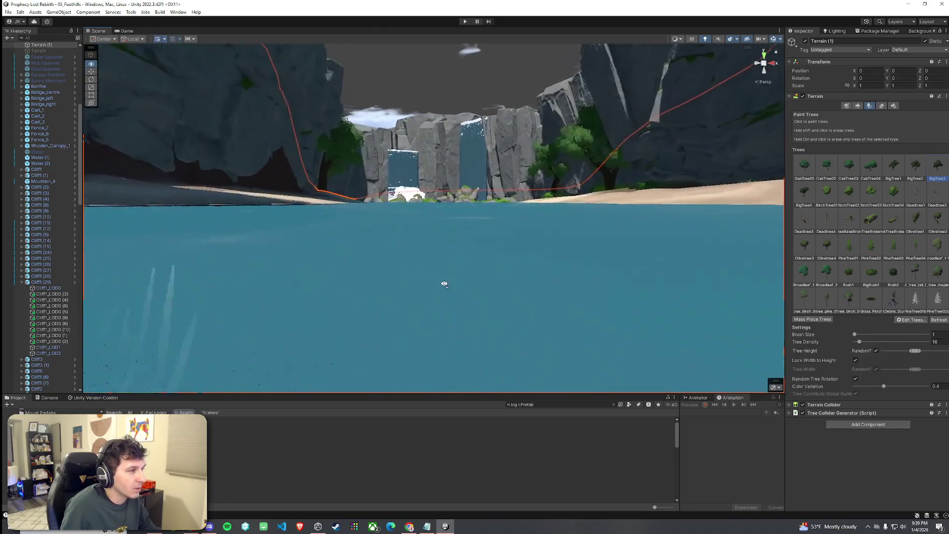
key(w)
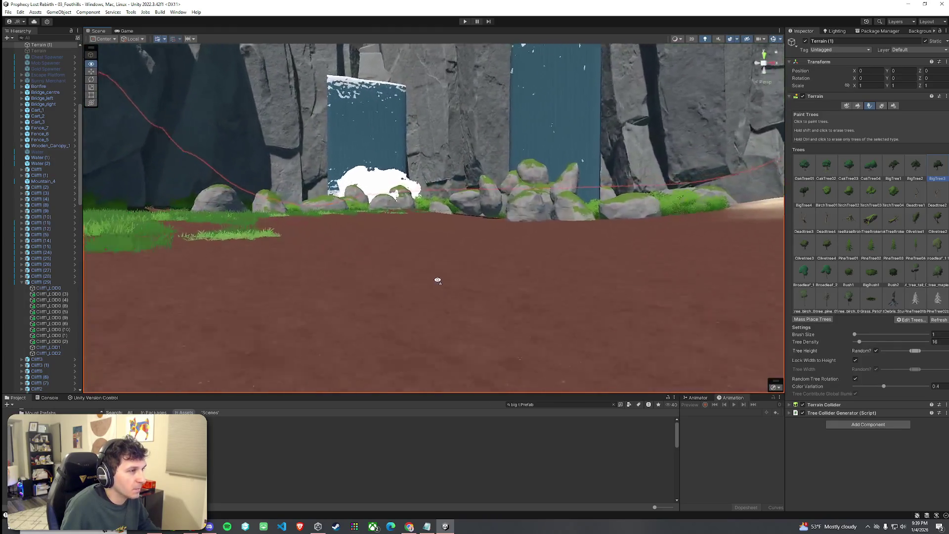
key(w)
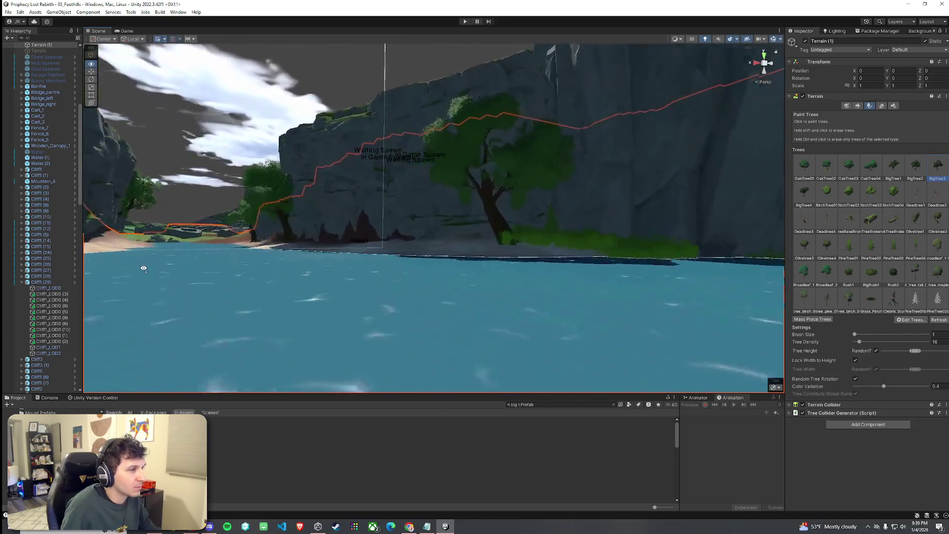
key(w)
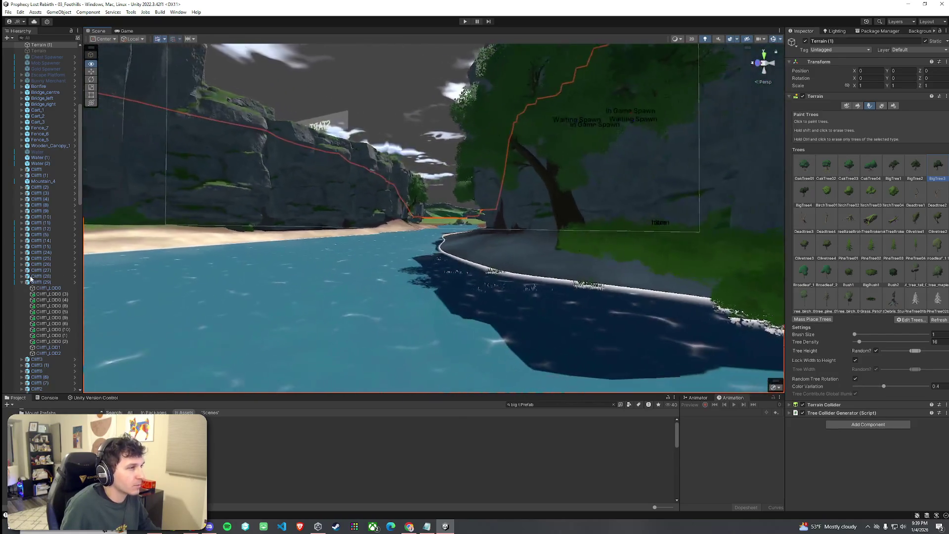
key(w)
click(836, 31)
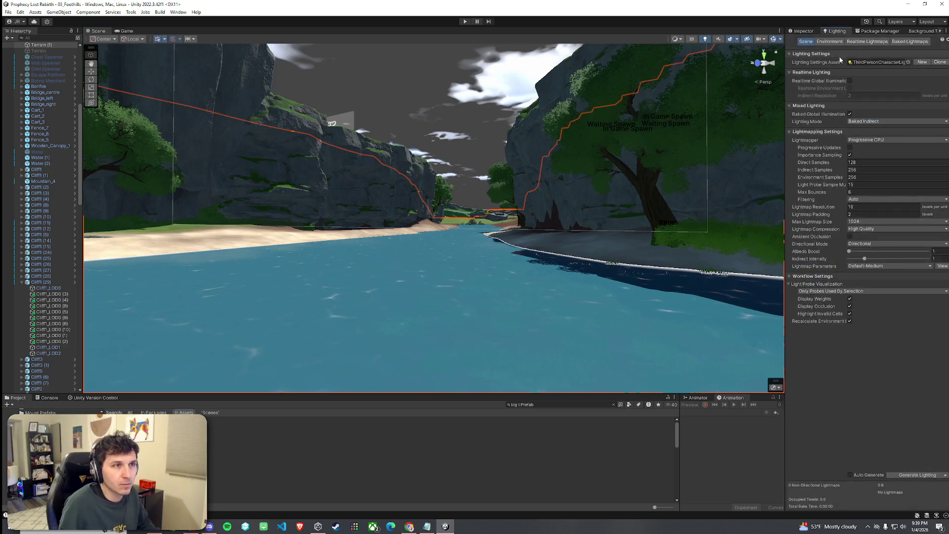
Fly past the tall cliffs and waterfall to face the beach and pool rocks.
key(w)
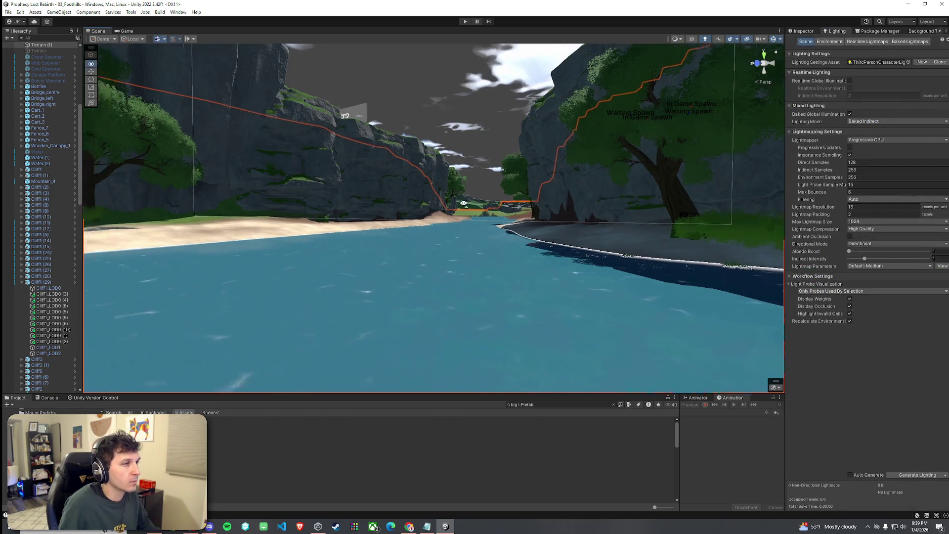
key(s)
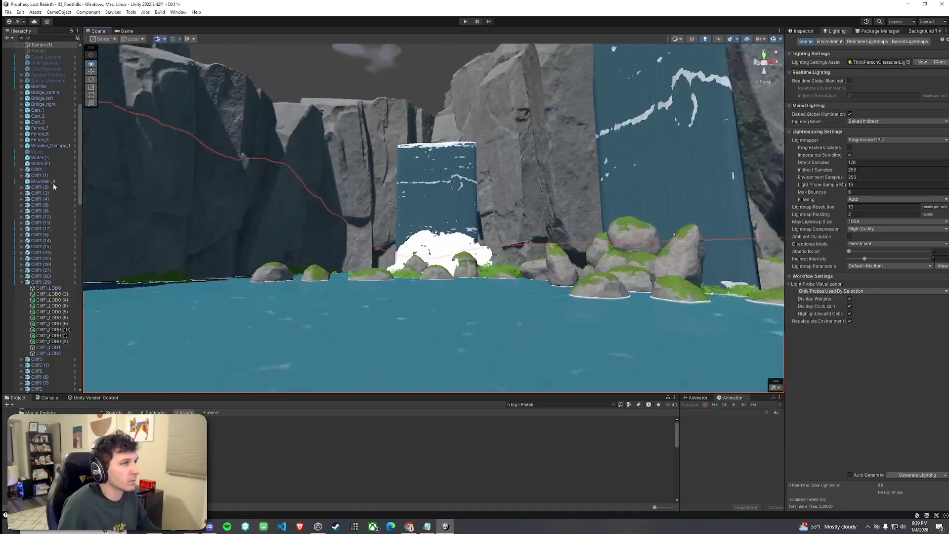
key(w)
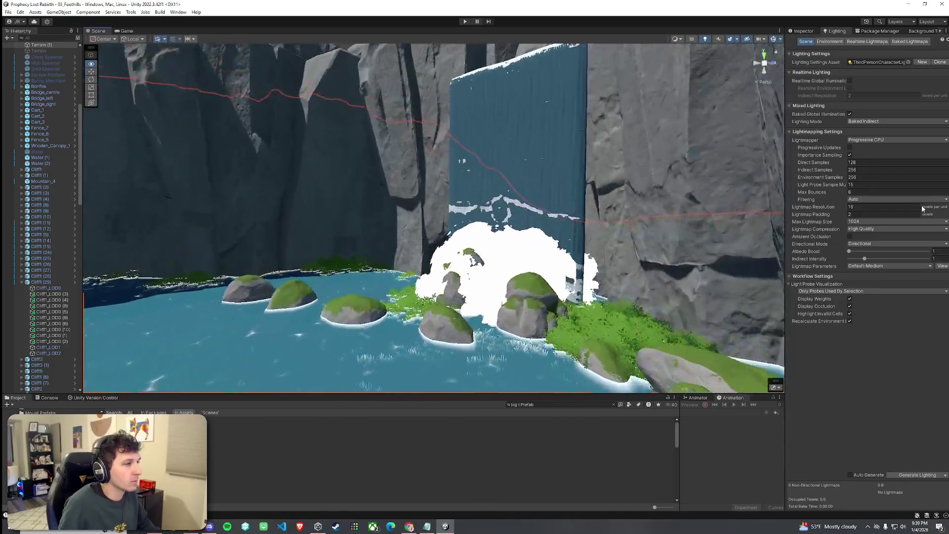
key(s)
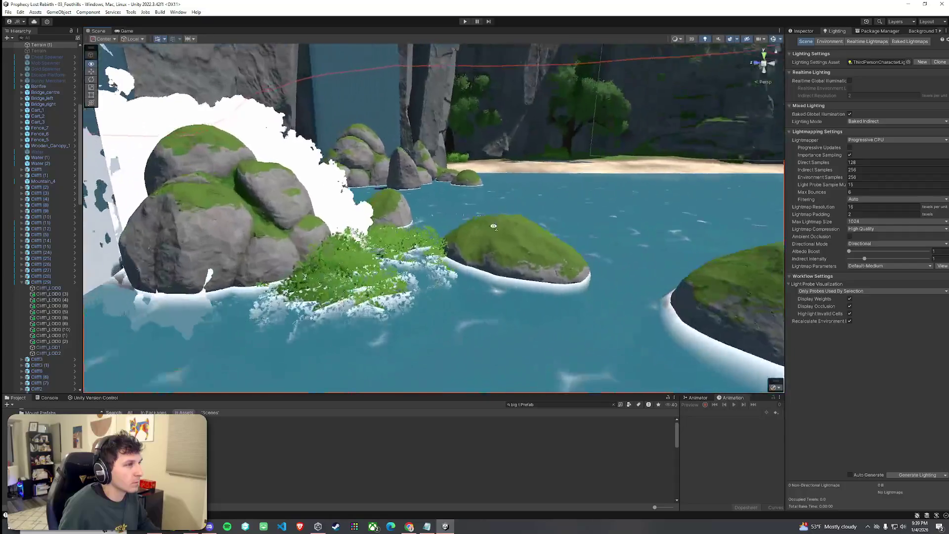
key(w)
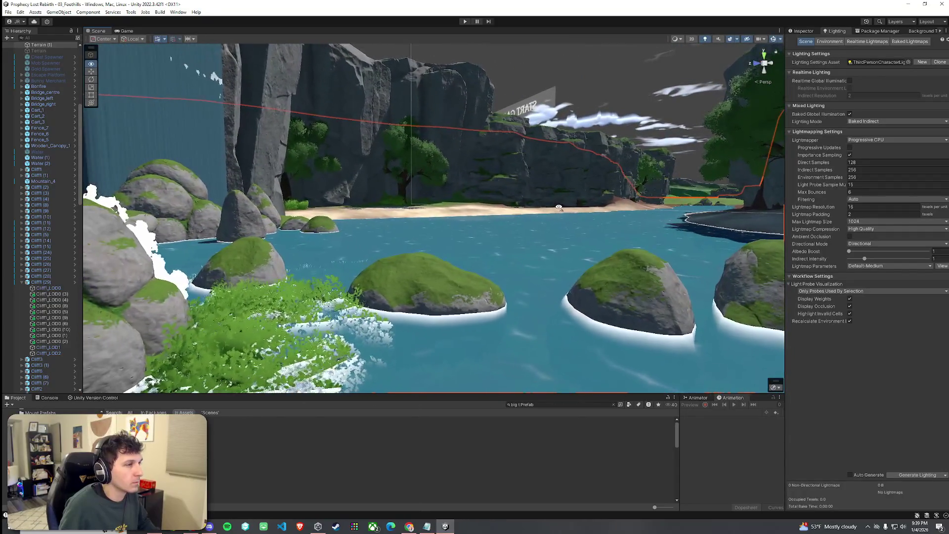
Save the scene via File > Save and open the Lighting window's Environment tab.
click(8, 12)
click(76, 48)
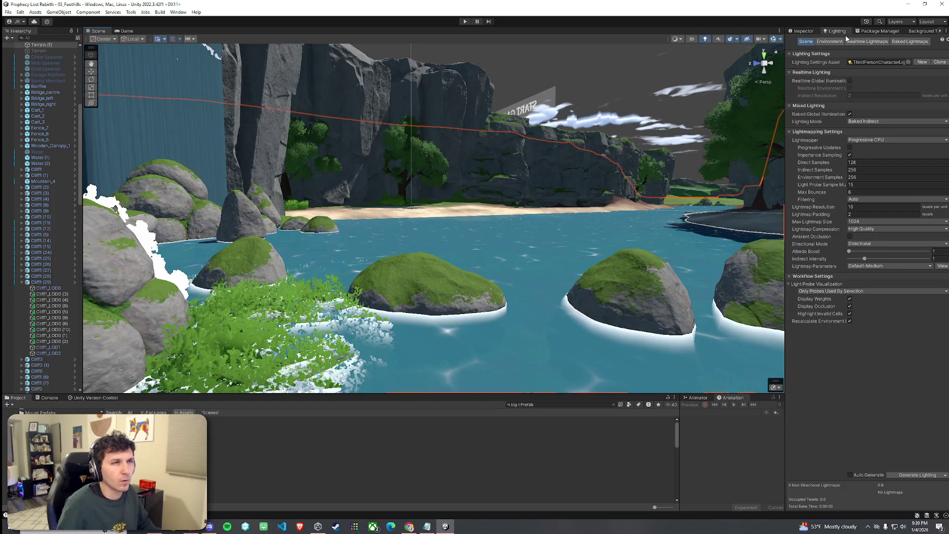
click(830, 42)
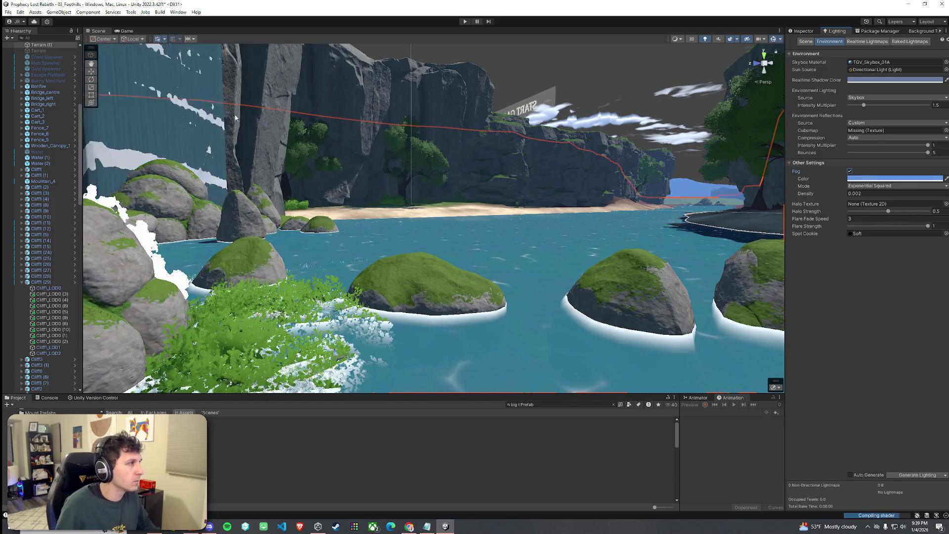
scroll(56, 89, up, 10)
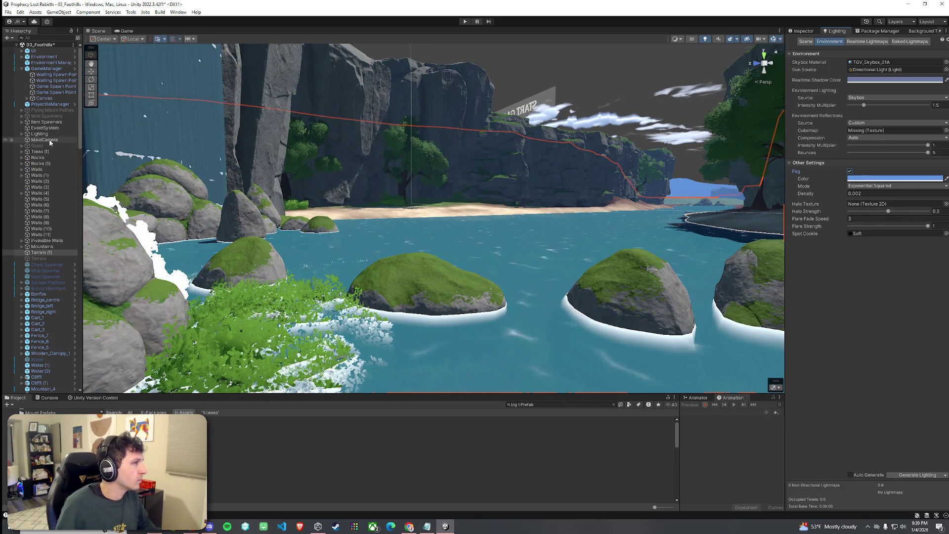
Move the main camera across the terrain over the pool water and up toward the cliff.
double_click(44, 140)
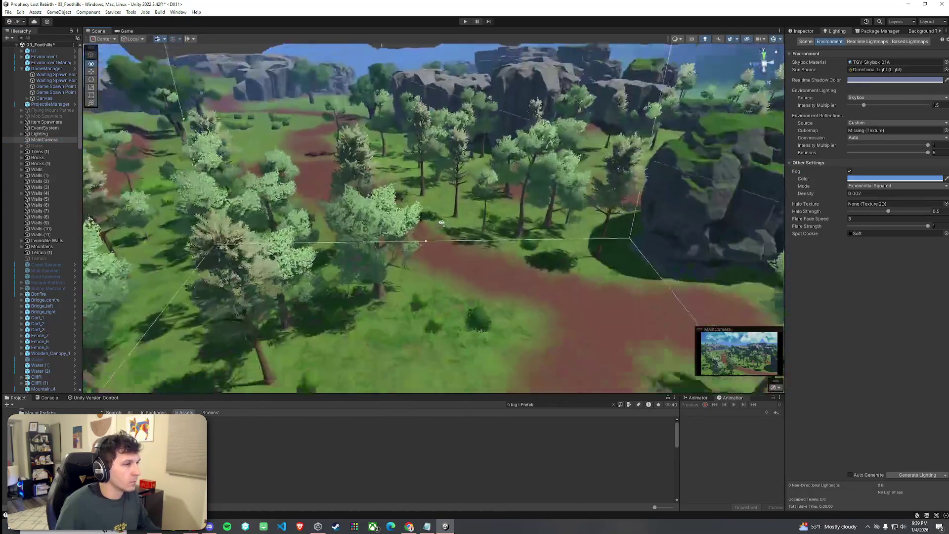
scroll(442, 222, down, 15)
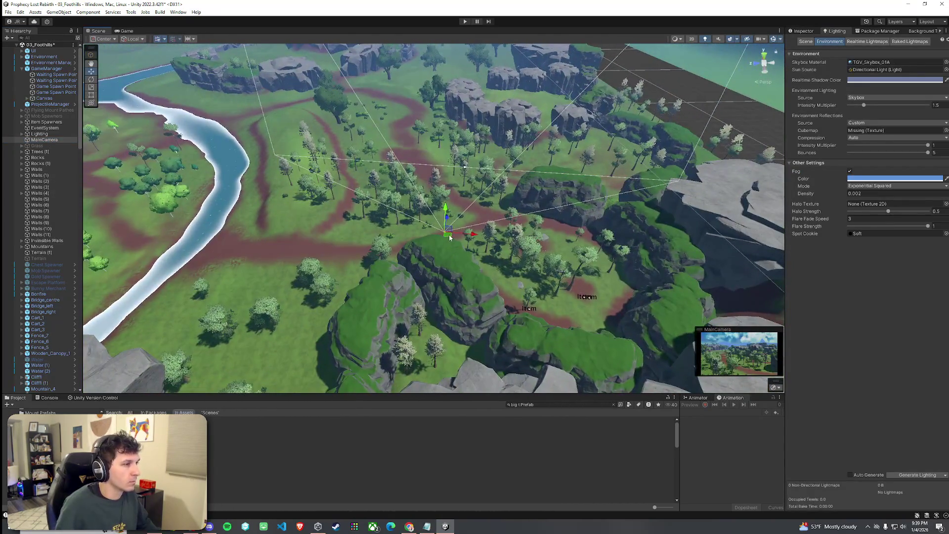
mouse_move(450, 237)
mouse_down()
mouse_move(553, 254)
mouse_move(464, 193)
mouse_up()
drag(433, 135, 446, 138)
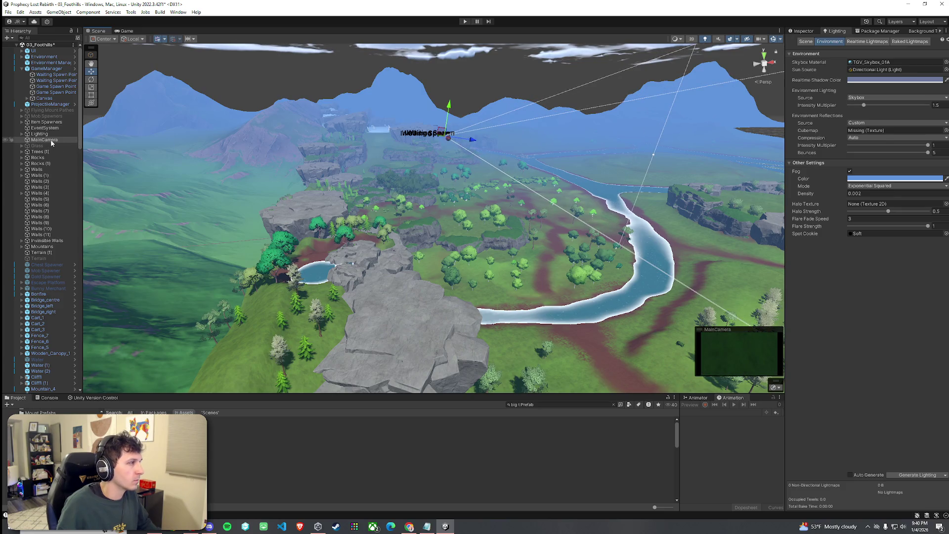
double_click(52, 142)
drag(320, 173, 298, 197)
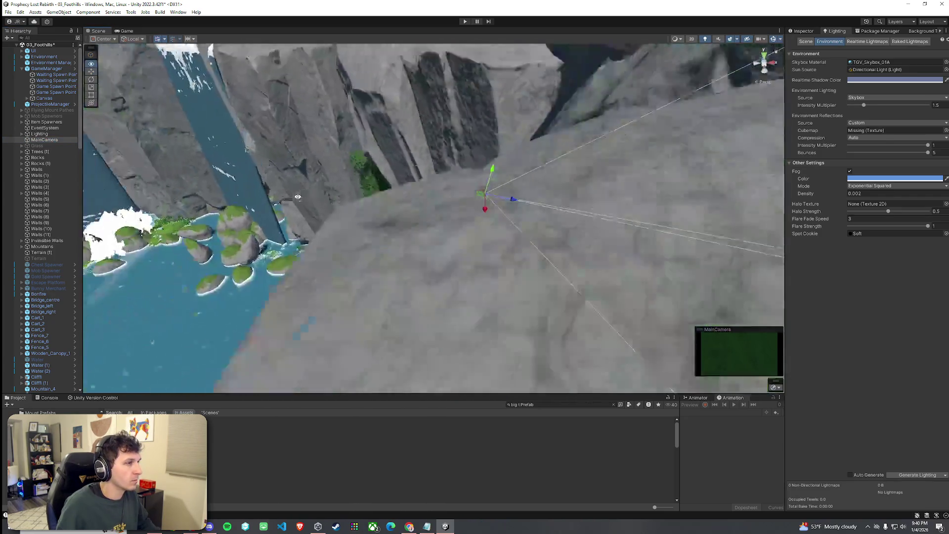
scroll(297, 197, down, 10)
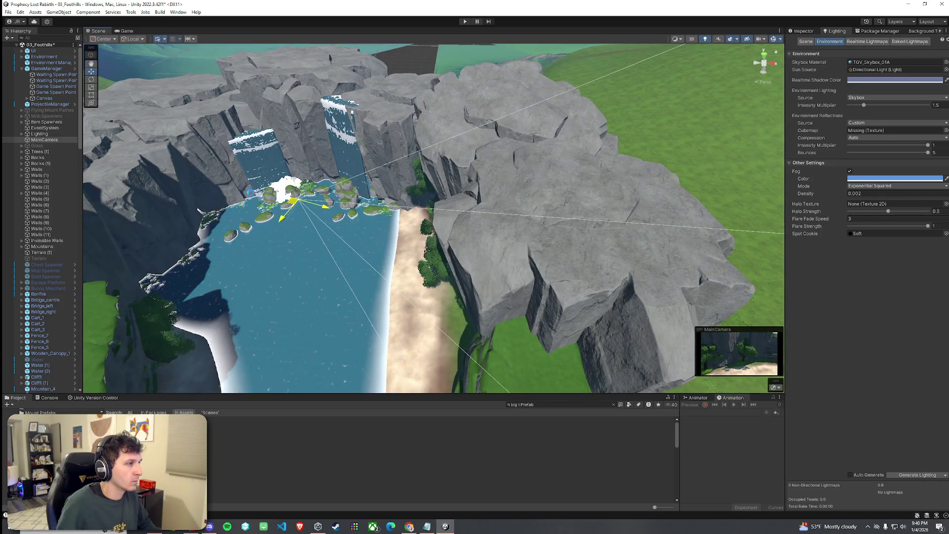
drag(294, 200, 251, 206)
double_click(52, 139)
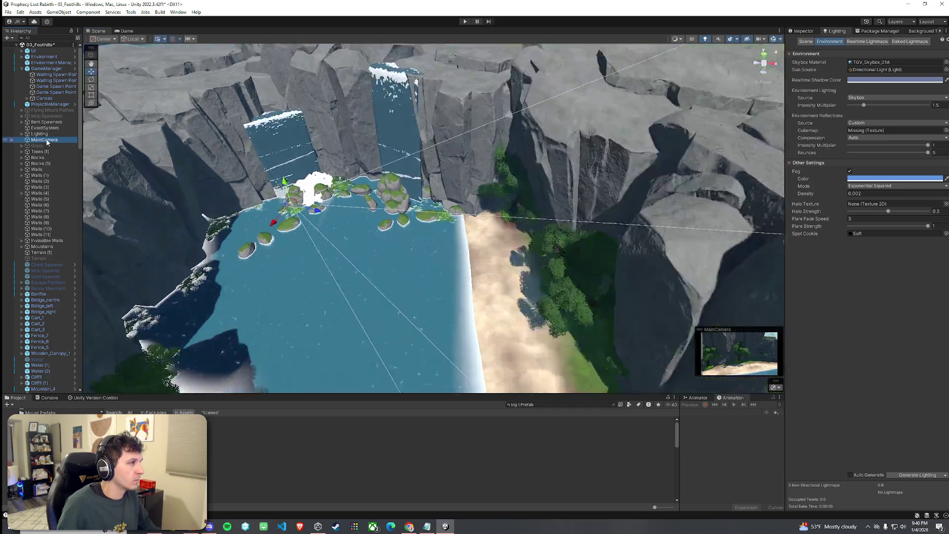
mouse_move(438, 229)
mouse_down()
mouse_move(314, 181)
mouse_move(277, 123)
mouse_move(296, 198)
mouse_move(292, 217)
mouse_move(270, 230)
mouse_move(317, 181)
mouse_move(293, 188)
mouse_move(302, 168)
mouse_move(312, 181)
mouse_up()
key(e)
key(w)
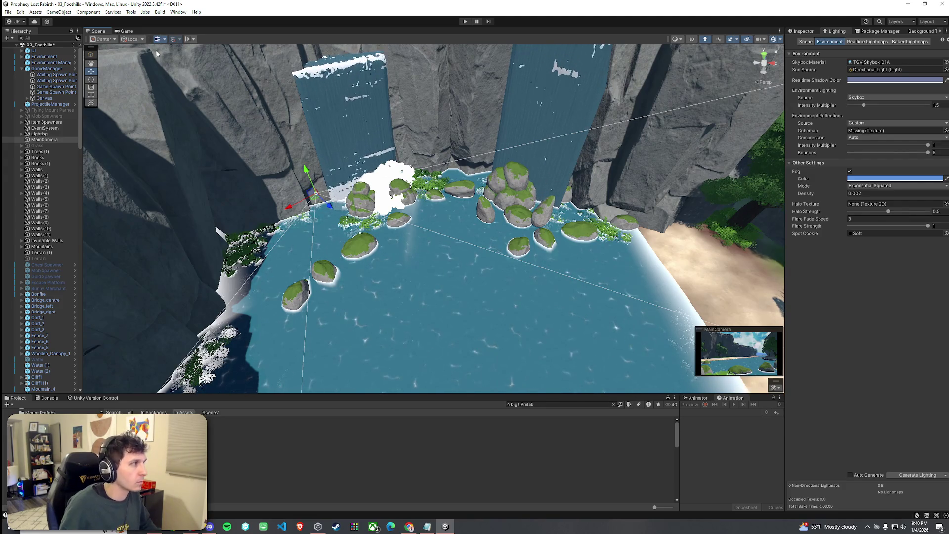
Dock the Game view beside the Scene view and widen its panel.
mouse_move(131, 34)
mouse_down()
mouse_move(497, 175)
mouse_move(692, 201)
mouse_up()
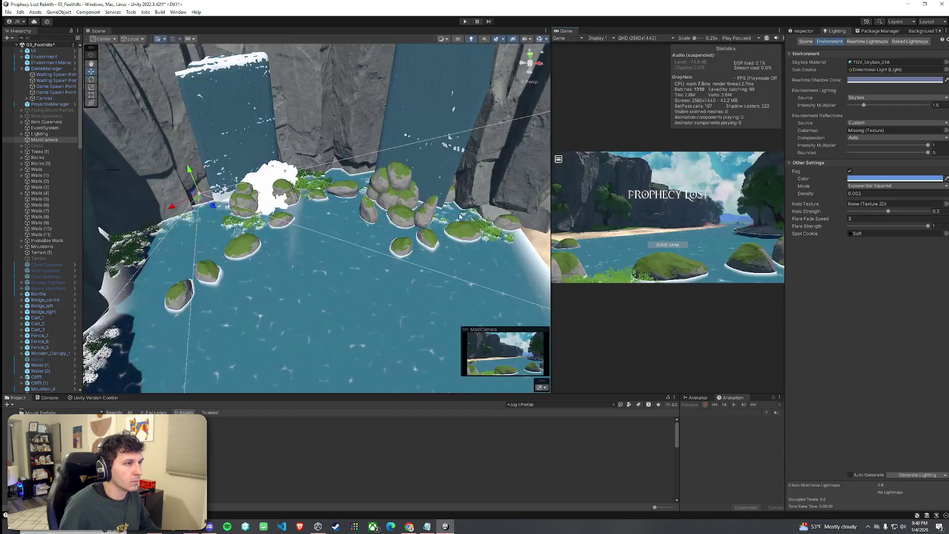
scroll(512, 190, up, 10)
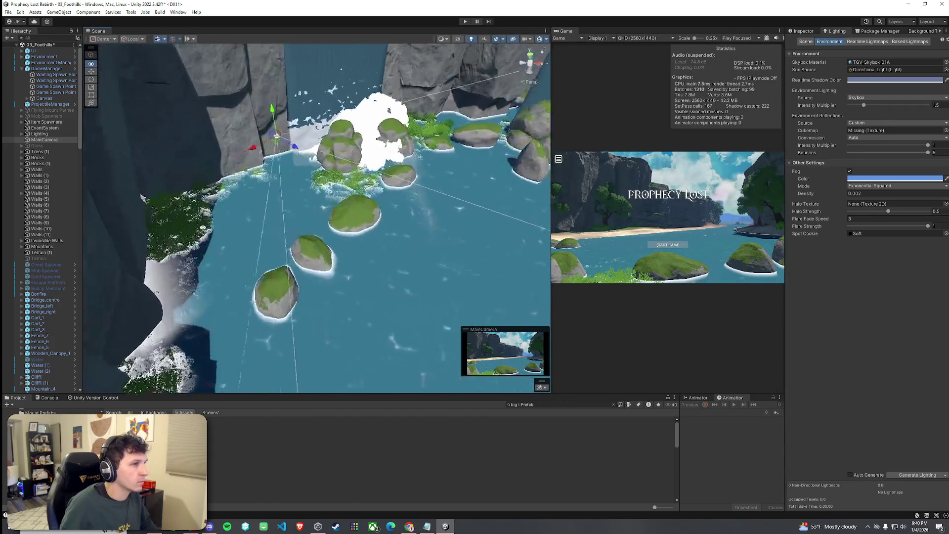
drag(551, 187, 430, 184)
Reframe the title shot, sliding the camera so the left pillar is hidden.
drag(159, 189, 119, 182)
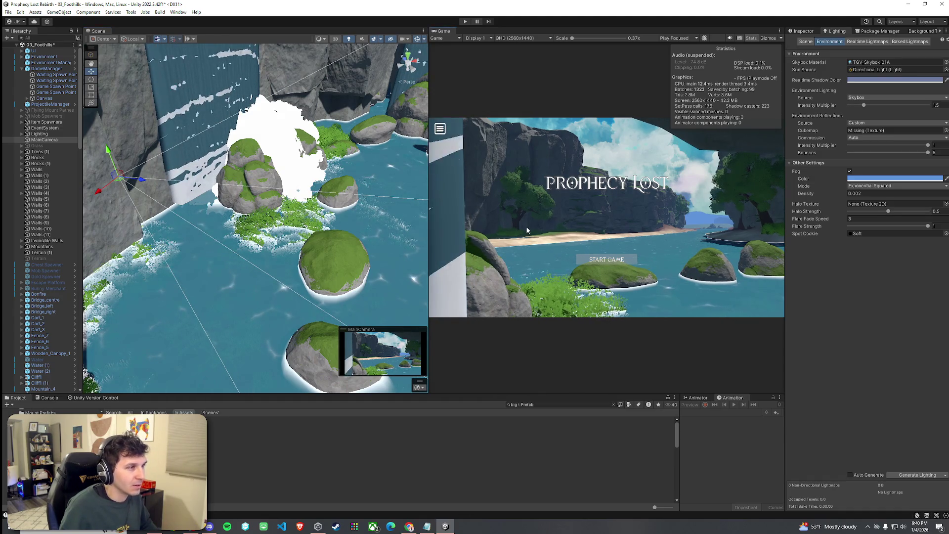
mouse_move(108, 188)
mouse_down()
mouse_move(101, 193)
mouse_move(181, 193)
mouse_move(205, 212)
mouse_up()
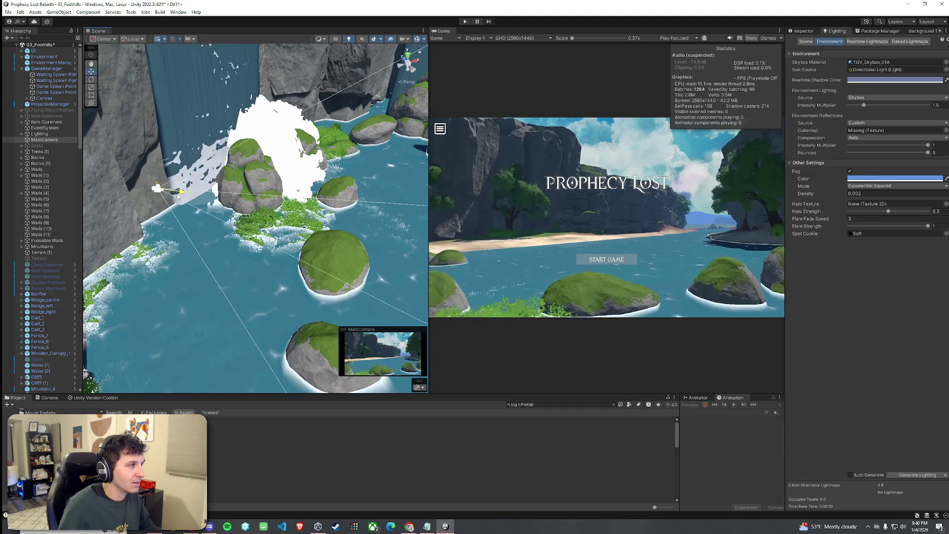
key(e)
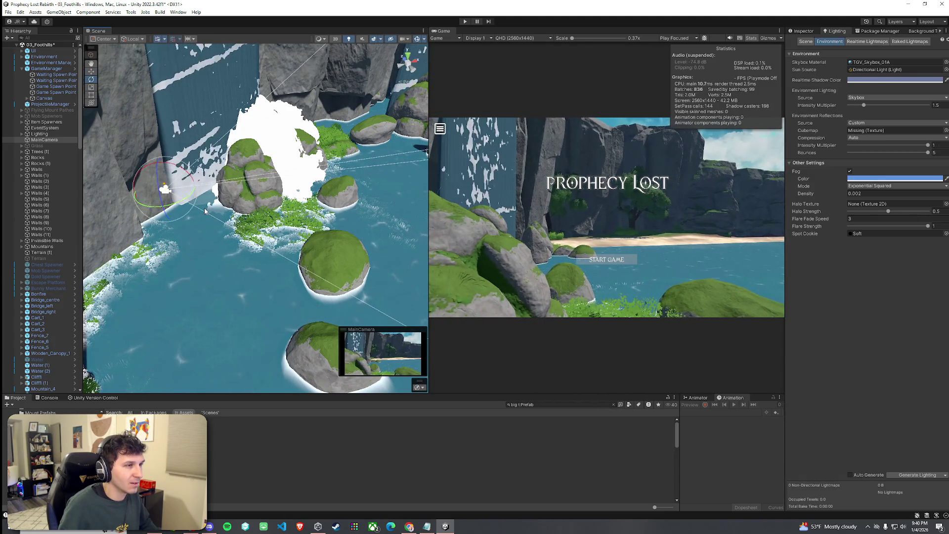
click(8, 12)
Dock the Game view into the central panel, cancelling an unwanted Save As.
key(Escape)
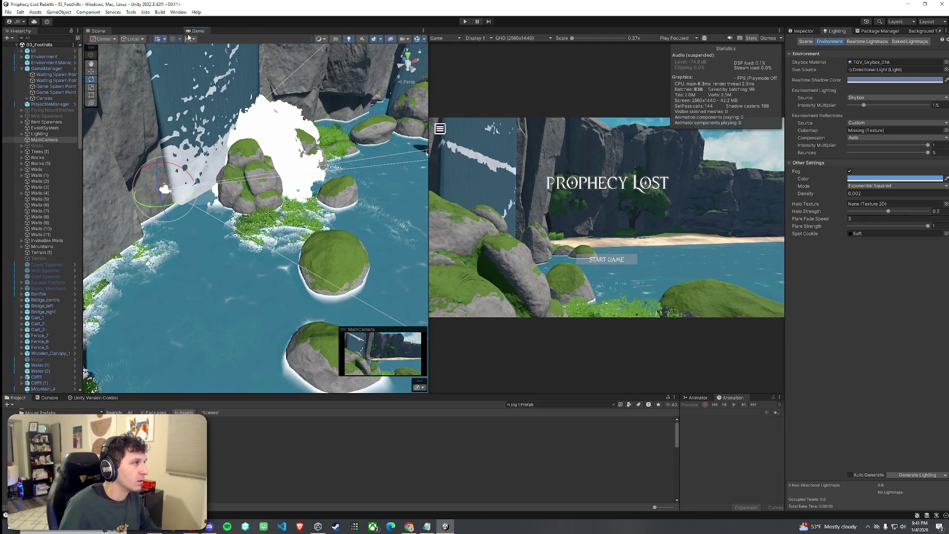
drag(188, 37, 189, 32)
click(8, 12)
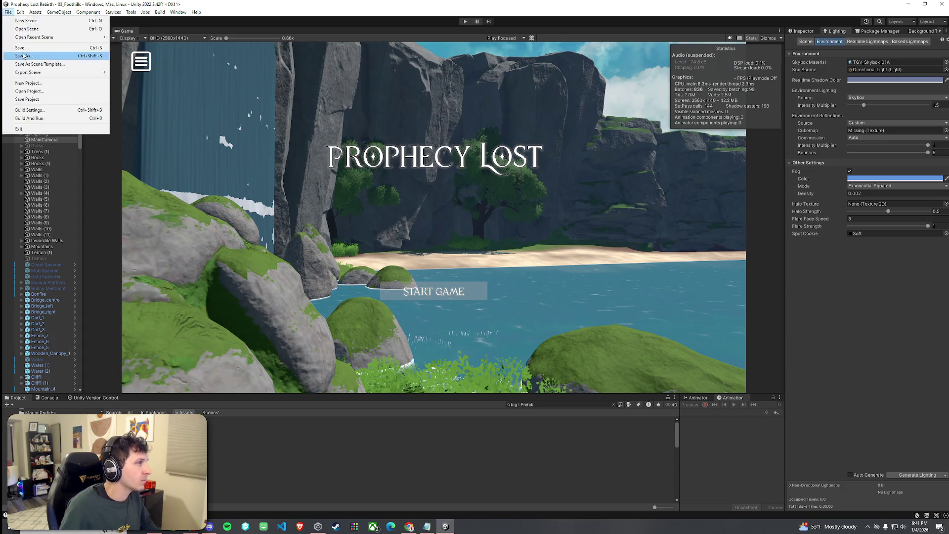
click(22, 55)
click(395, 23)
Restore the full editor layout and return to the Scene view.
click(8, 12)
click(129, 34)
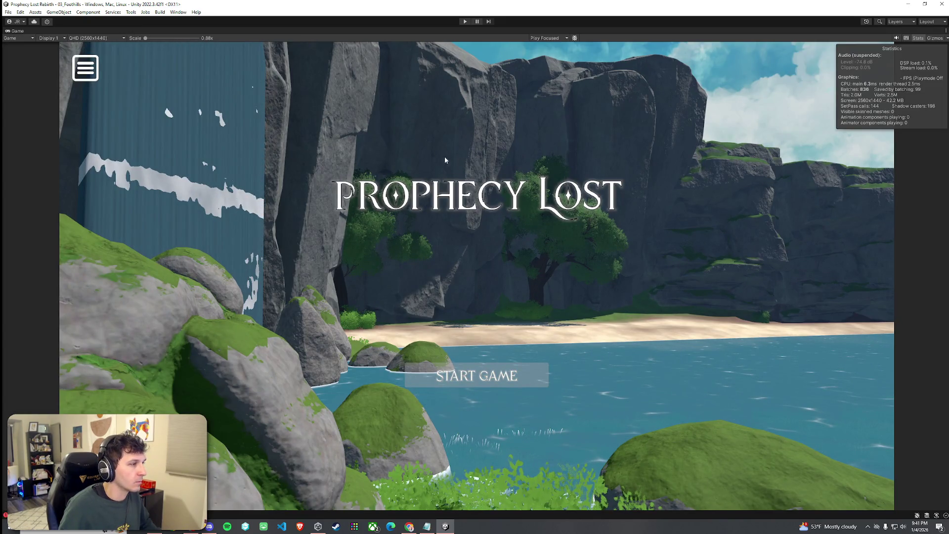
double_click(14, 33)
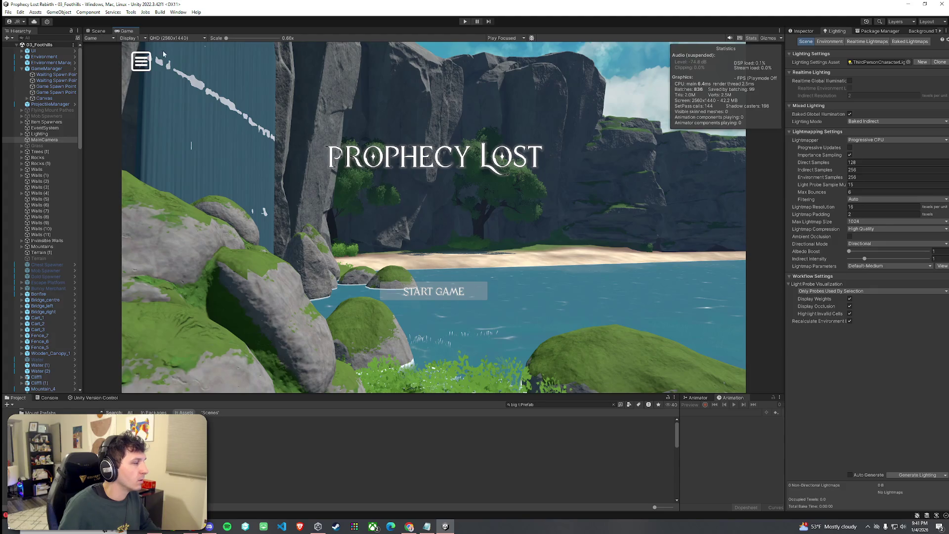
click(98, 31)
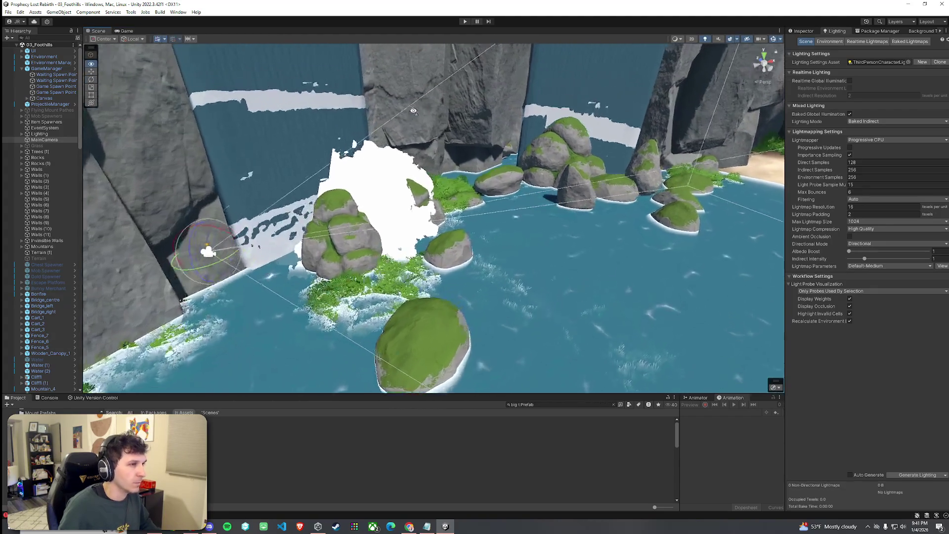
Fly to the boulders and foam clouds and check the title shot in the Game view.
mouse_move(369, 99)
mouse_down()
mouse_move(569, 83)
mouse_move(570, 130)
mouse_move(172, 132)
mouse_move(334, 229)
mouse_up()
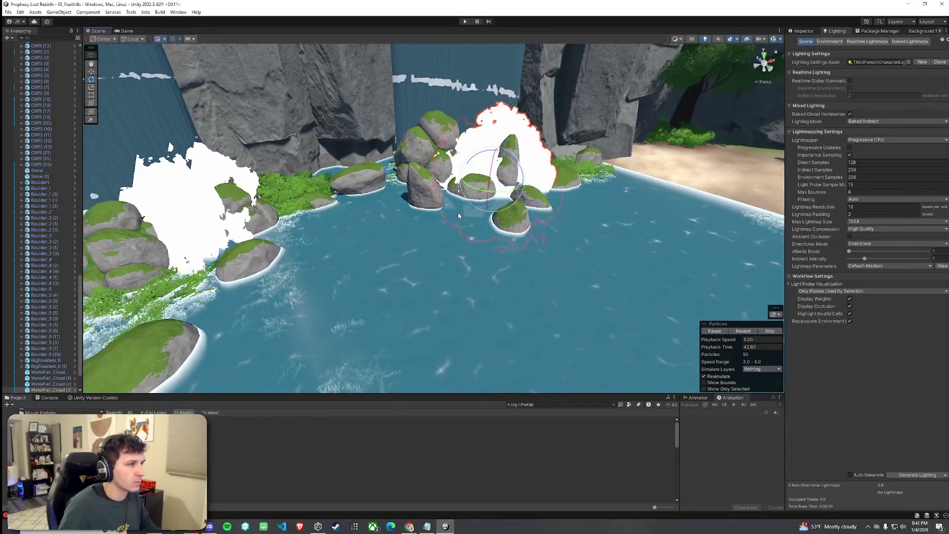
mouse_move(452, 196)
mouse_down()
mouse_move(449, 138)
mouse_move(452, 151)
mouse_move(398, 125)
mouse_move(308, 140)
mouse_move(513, 157)
mouse_move(549, 184)
mouse_up()
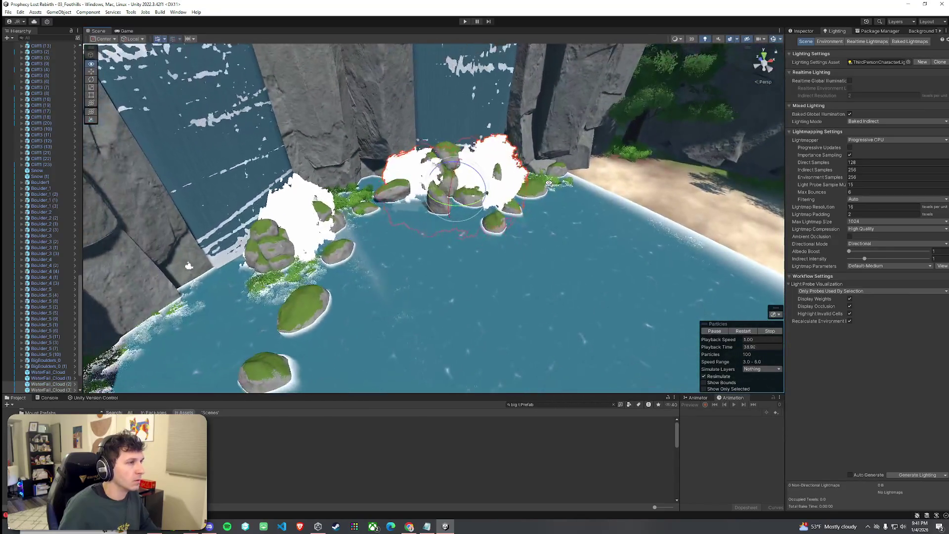
click(129, 31)
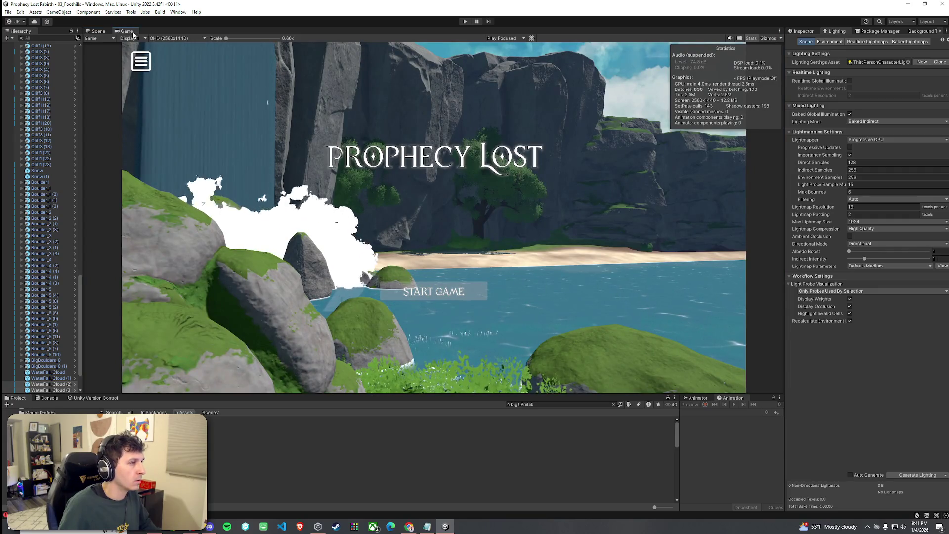
click(97, 31)
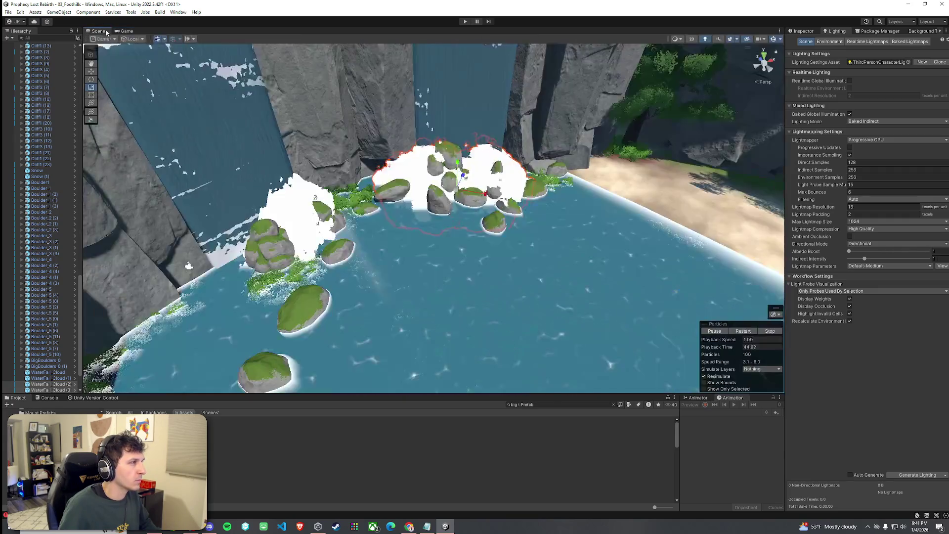
Lower the waterfall foam cloud slightly, then enter play mode from the Prophecy Lost title screen.
drag(458, 169, 458, 179)
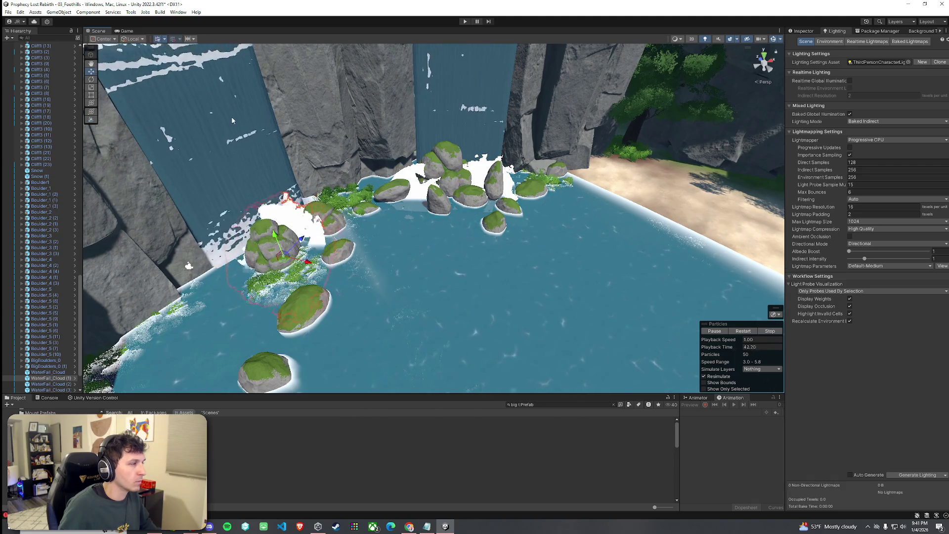
key(ctrl+2)
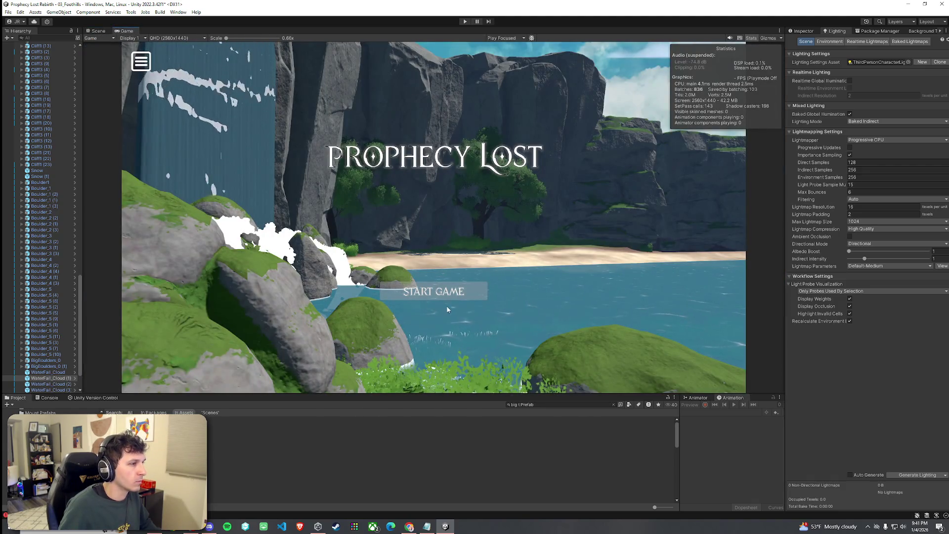
click(465, 22)
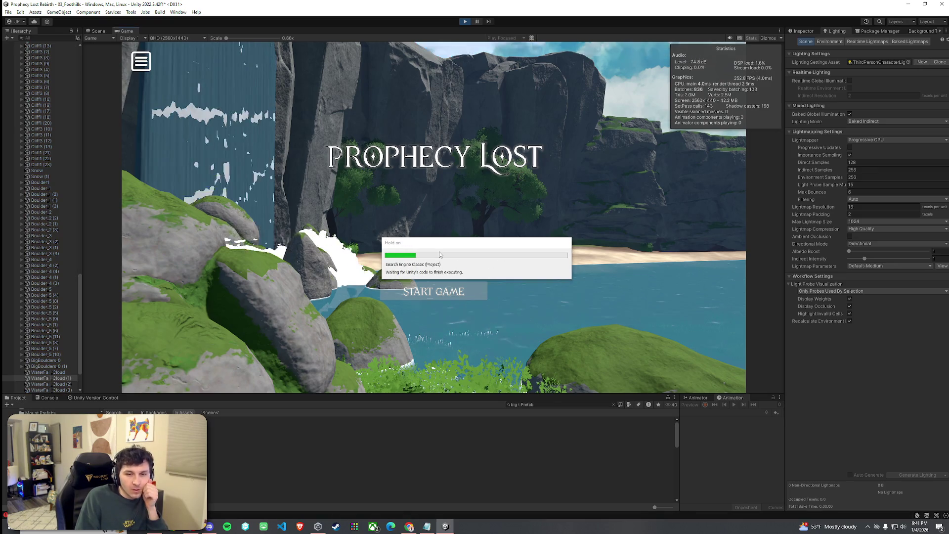
Stop play mode, save the foothills scene with File > Save, replay and click START GAME.
click(449, 292)
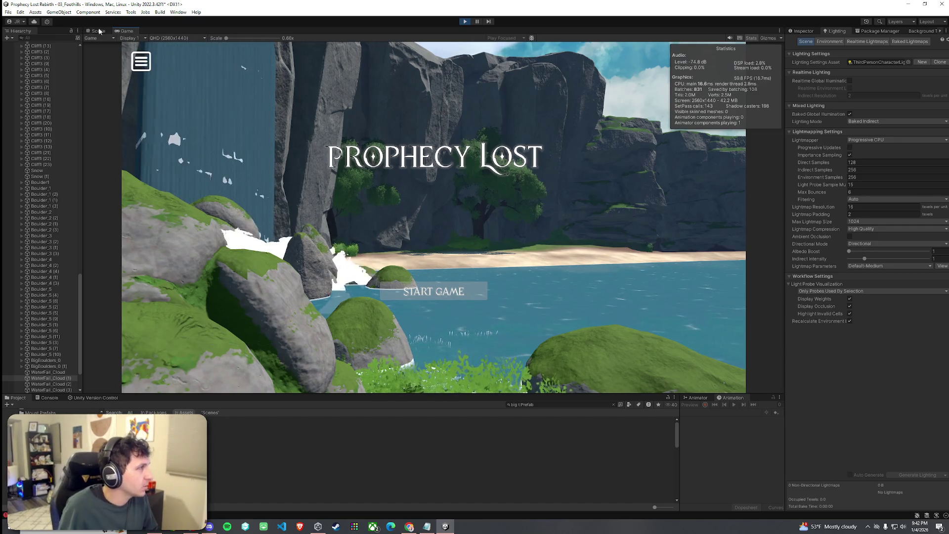
click(9, 14)
click(20, 48)
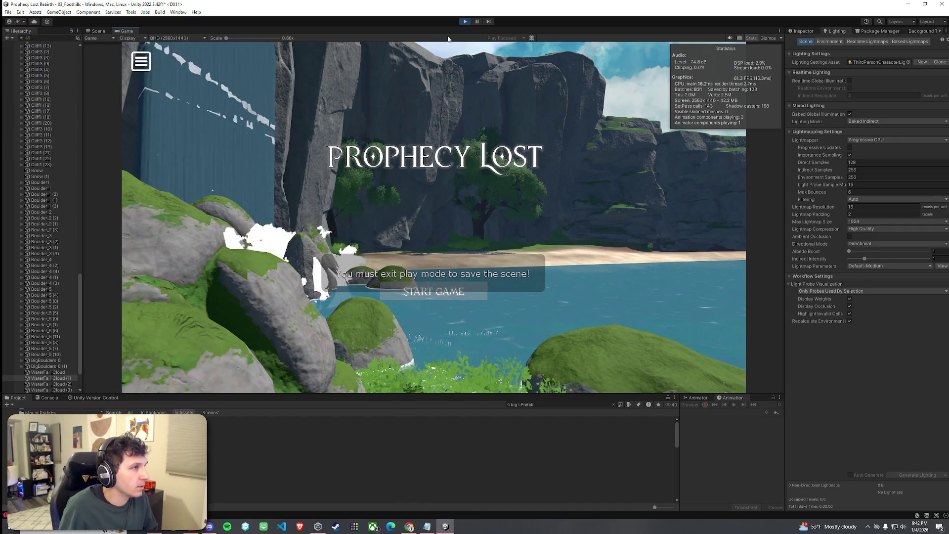
click(465, 21)
click(8, 13)
click(20, 48)
click(465, 21)
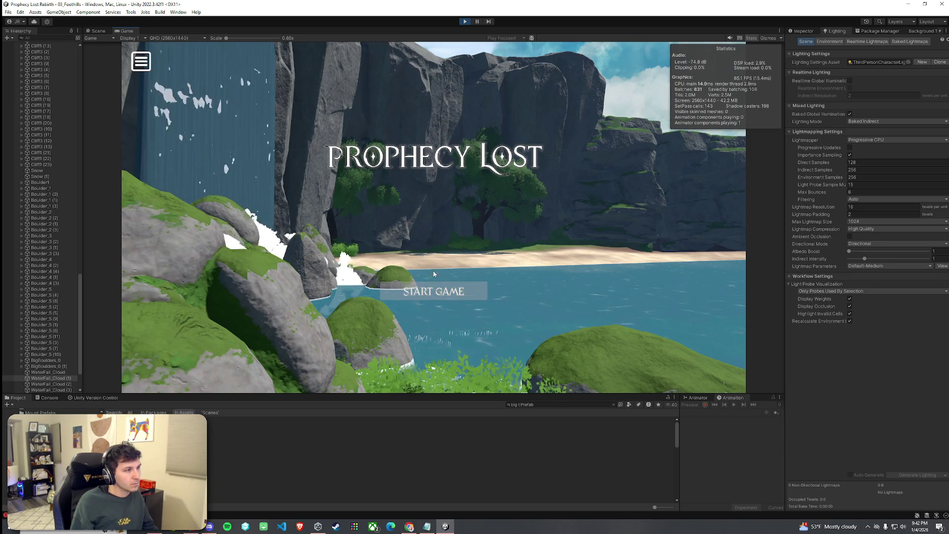
click(433, 291)
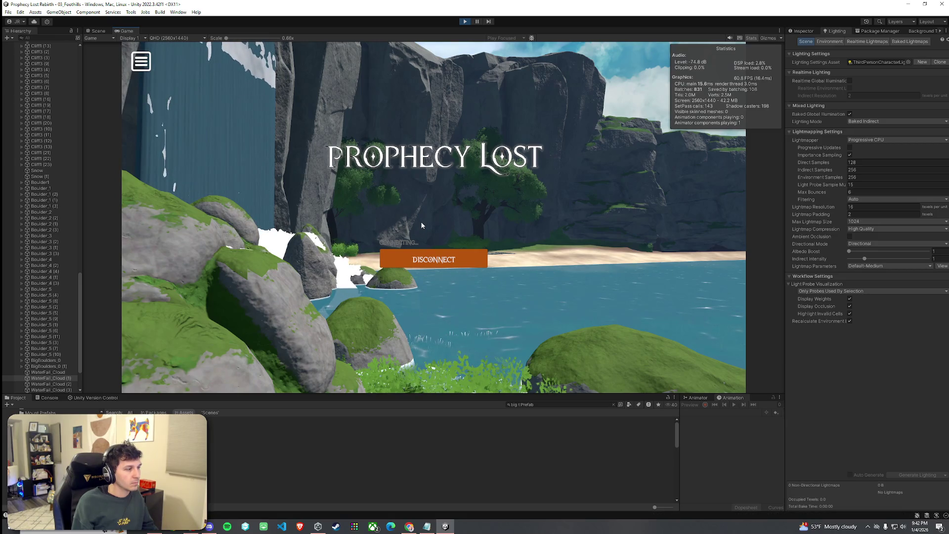
Run off the ledge, glide to the beach, wade into the lake and climb the mossy boulders.
key(w)
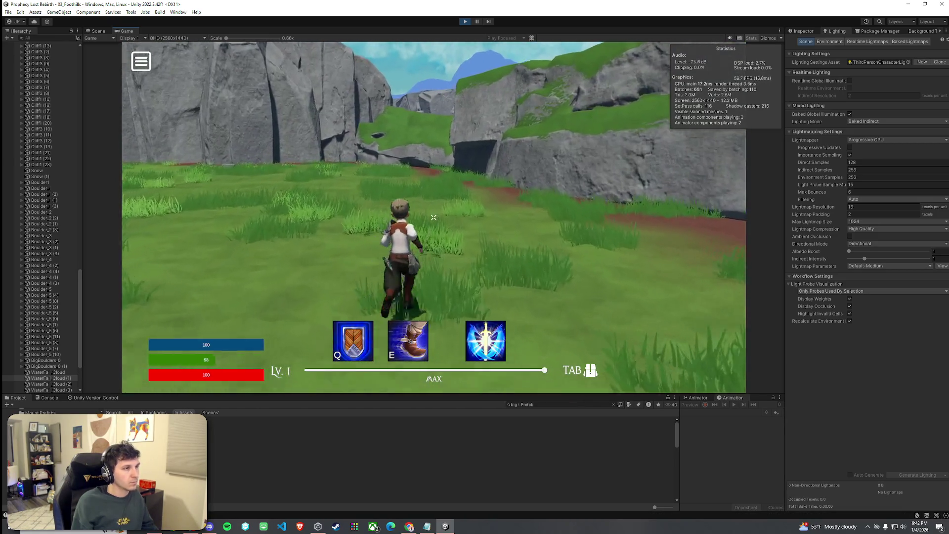
key(w)
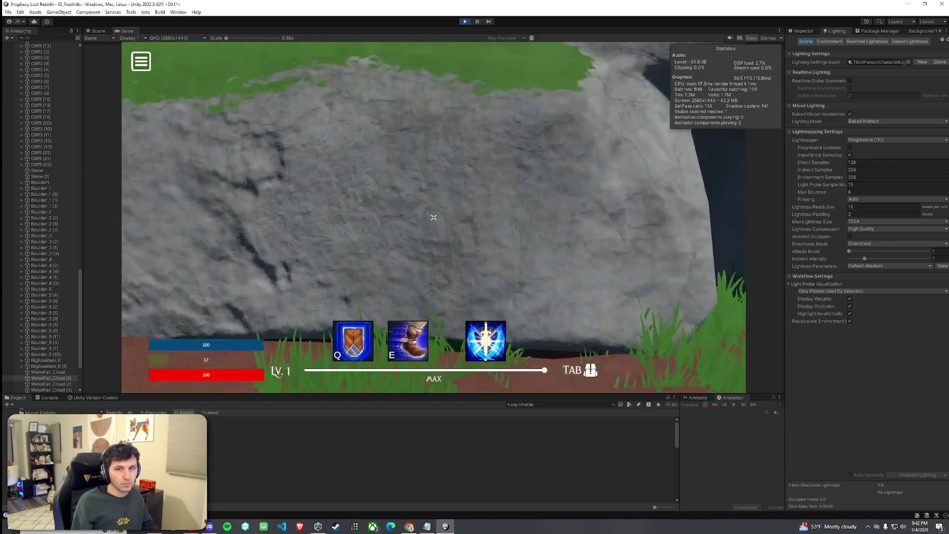
key(space)
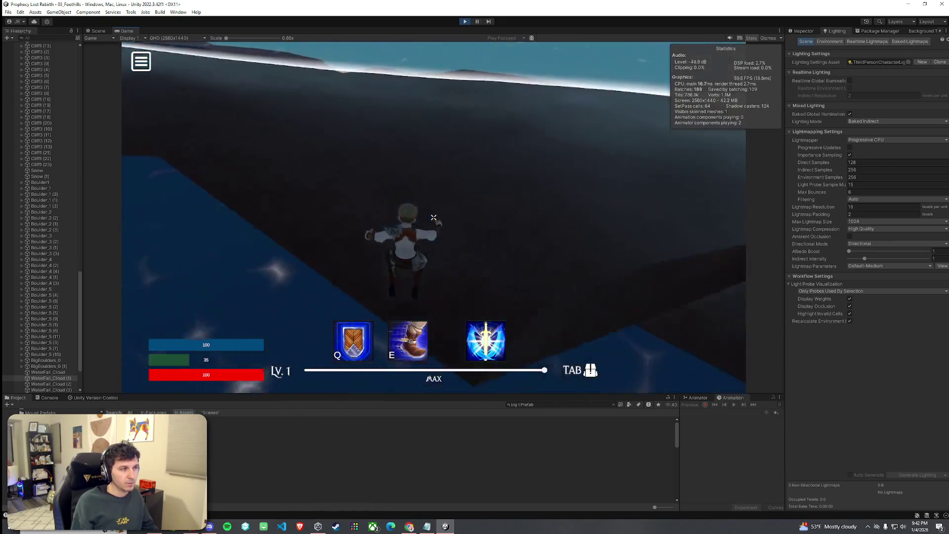
key(w)
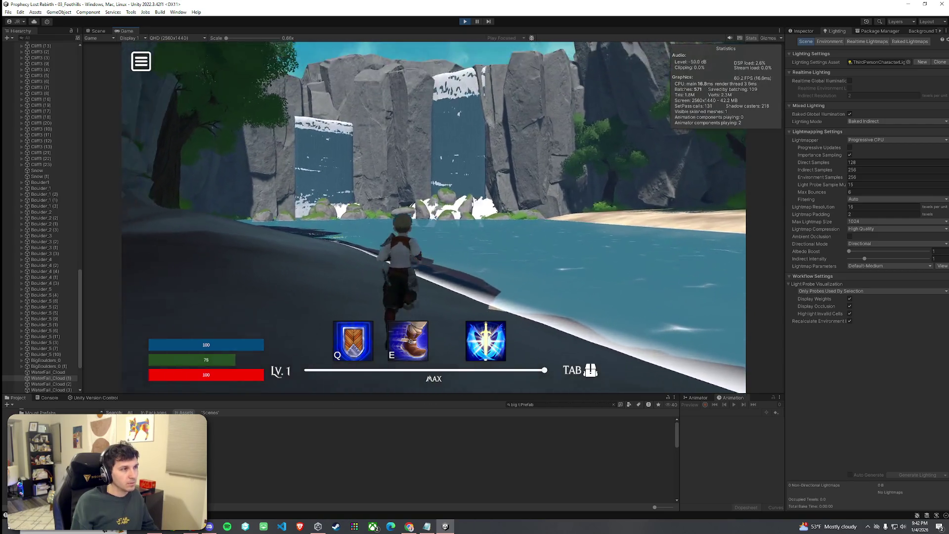
key(w)
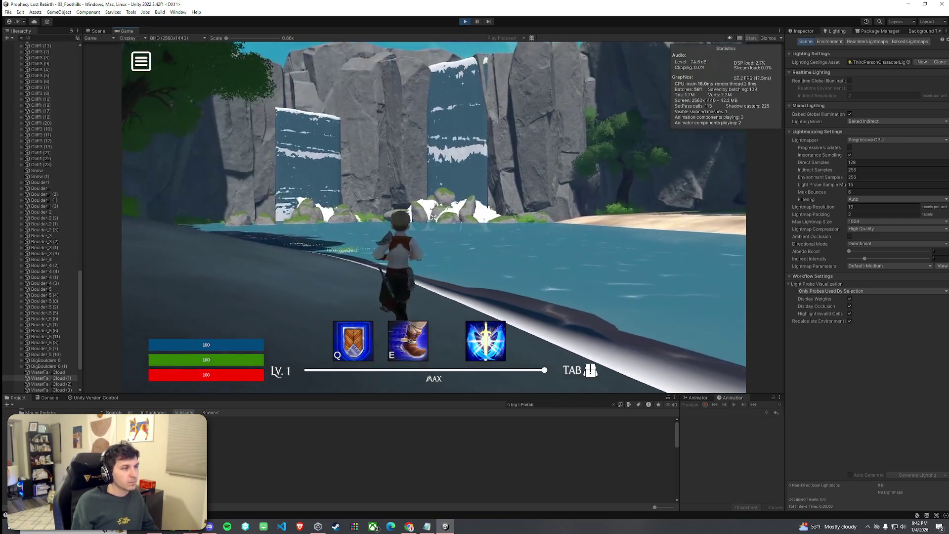
key(w)
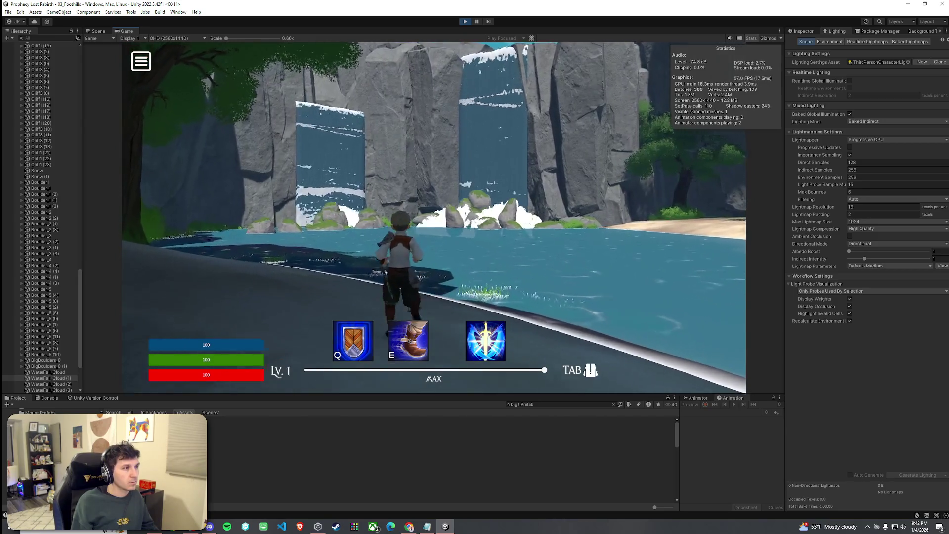
key(w)
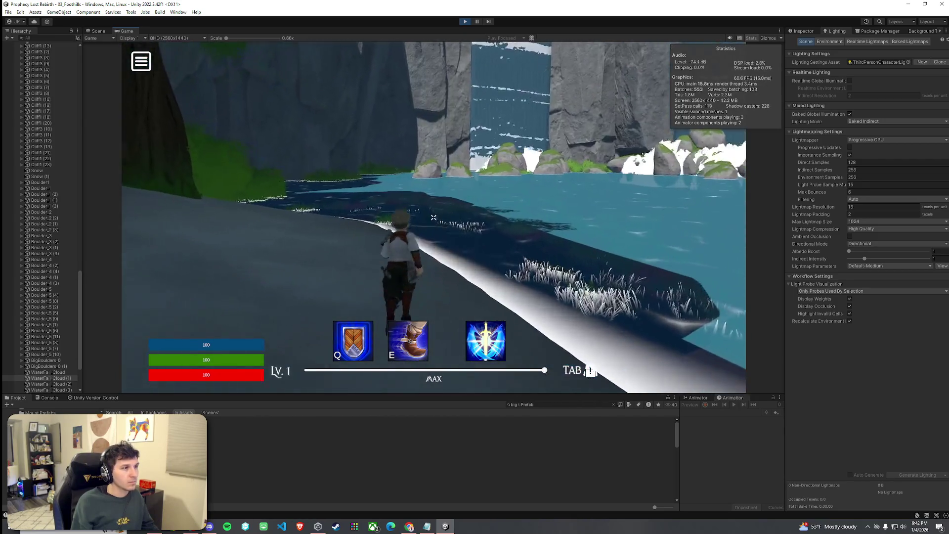
key(w)
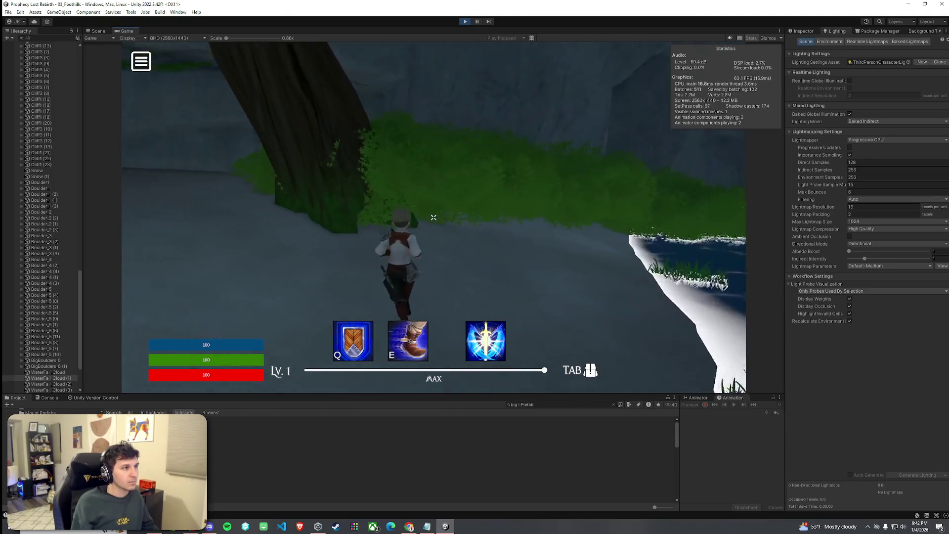
key(w)
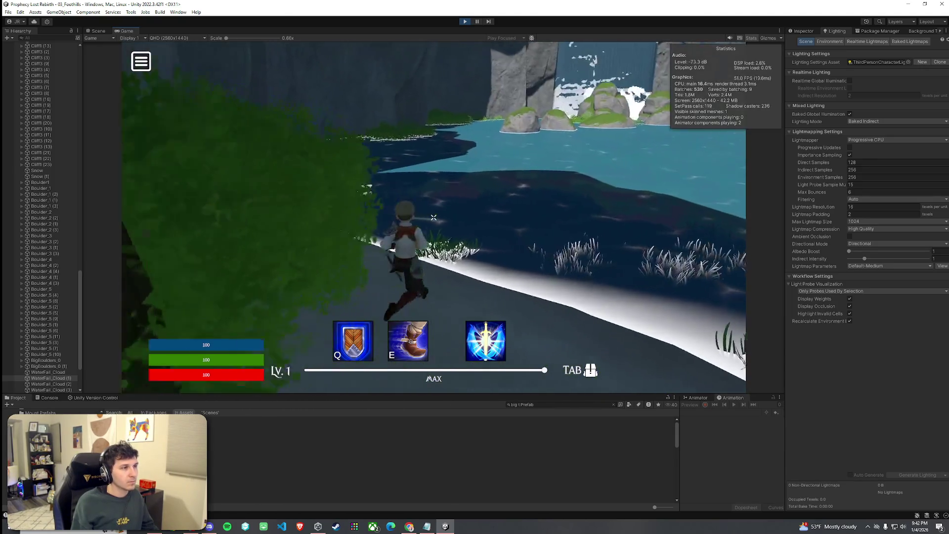
key(w)
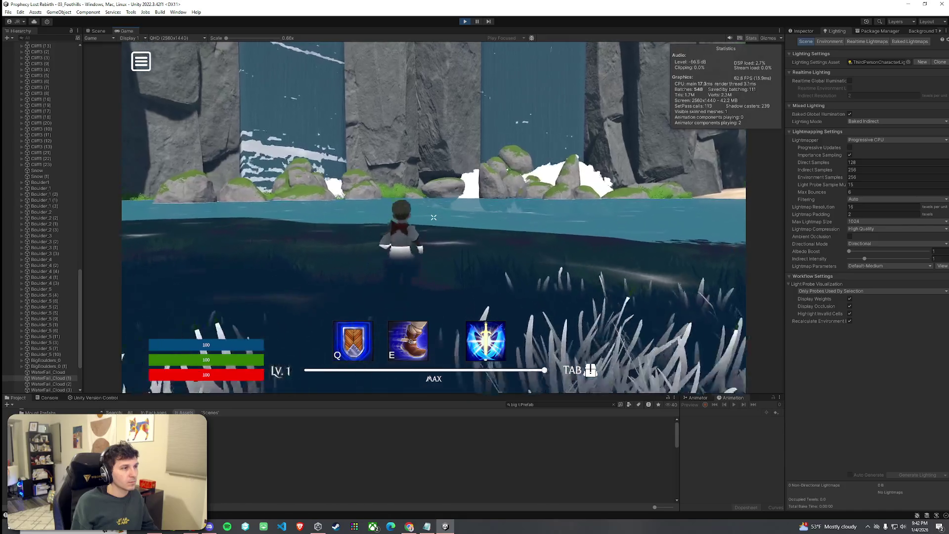
key(w)
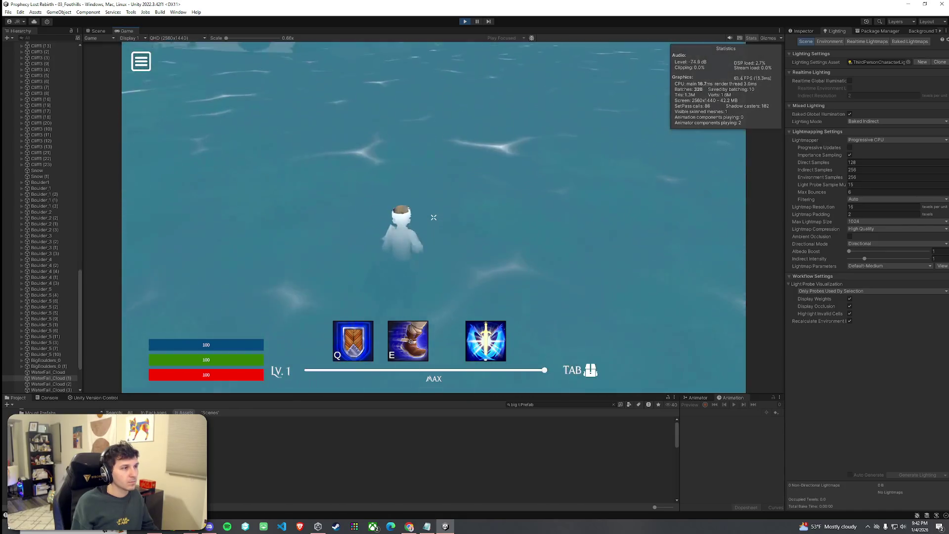
key(w)
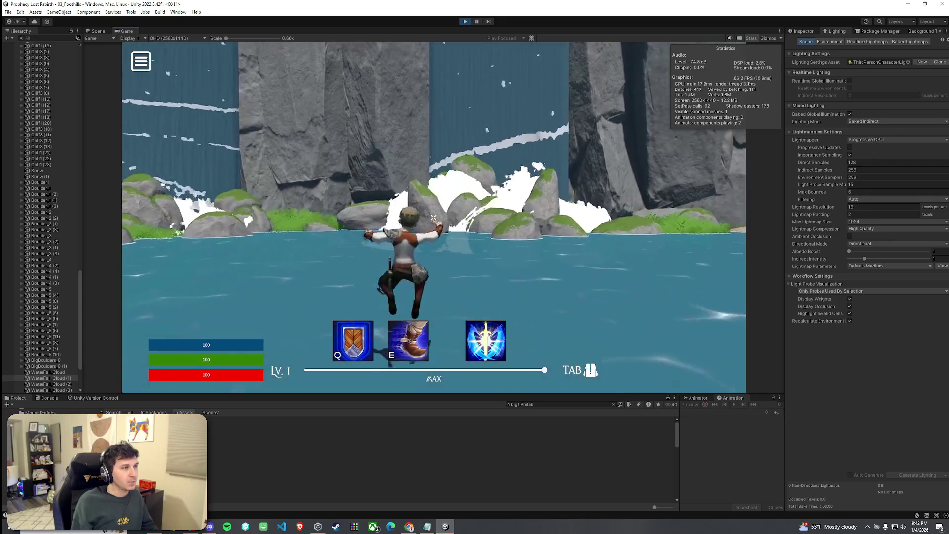
key(w)
key(w)
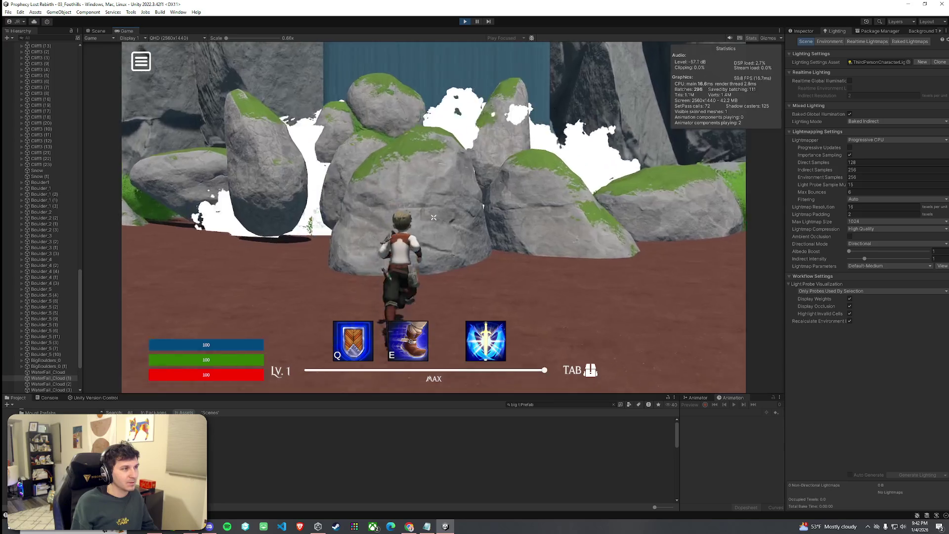
key(w)
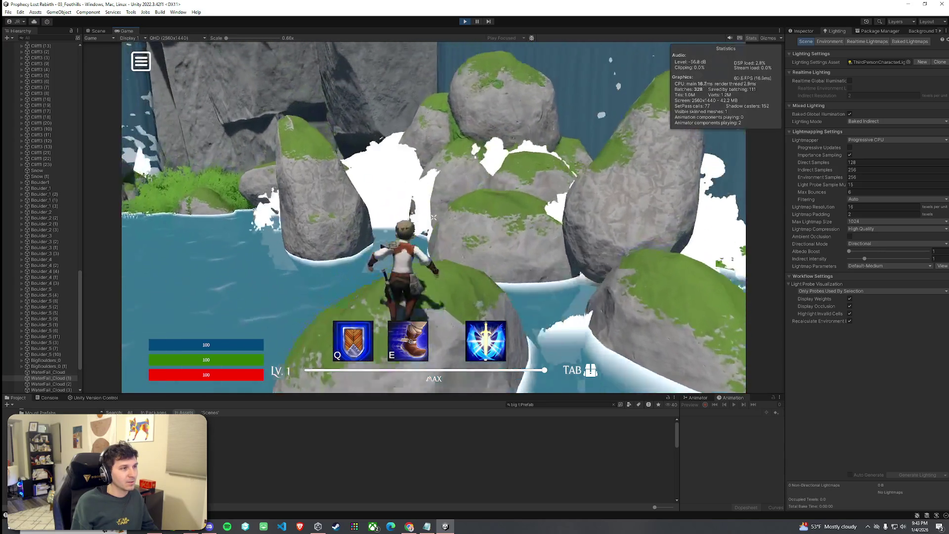
key(w)
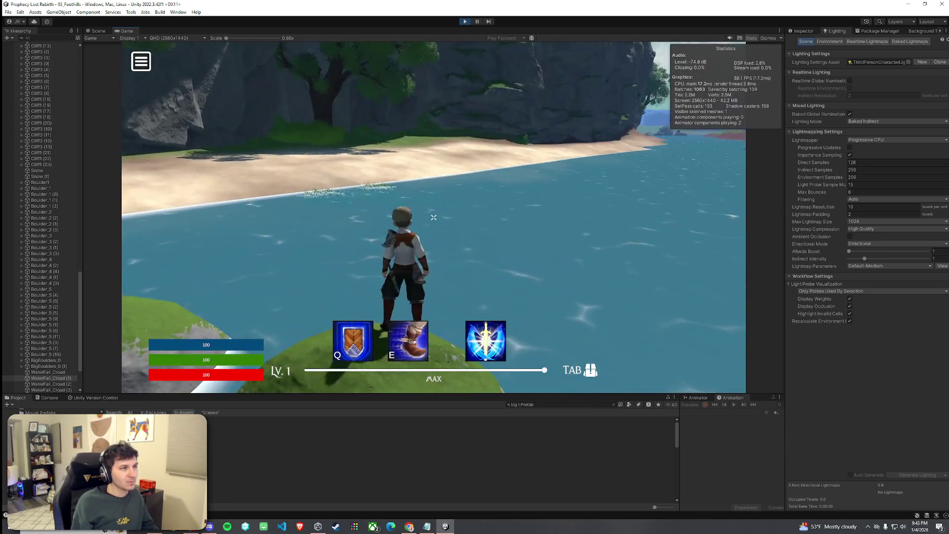
mouse_move(433, 218)
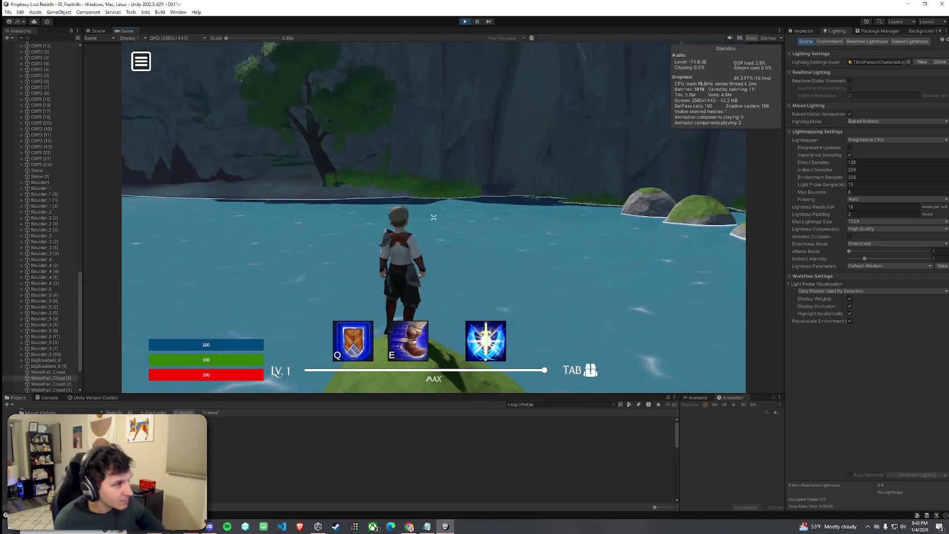
Travel down the river to face the twin waterfalls and maximize the Game view.
key(w)
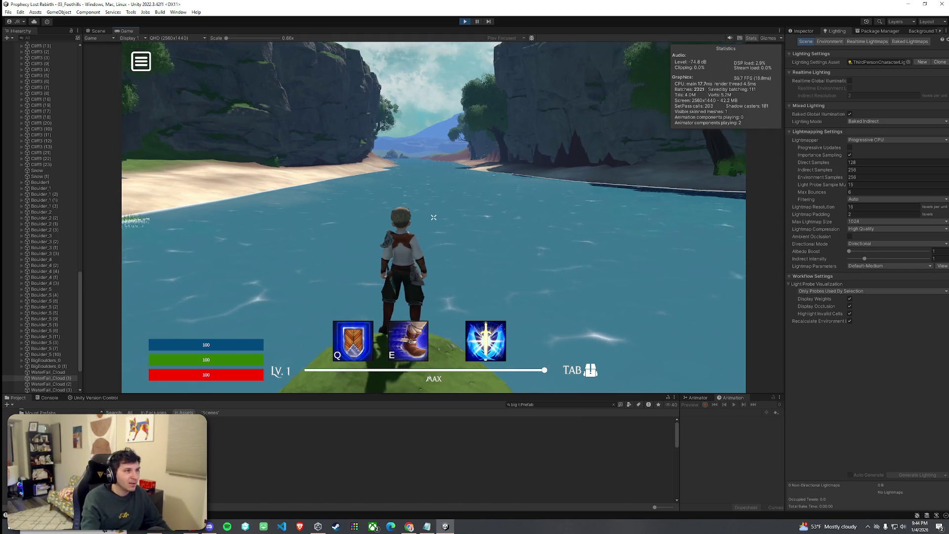
mouse_move(434, 217)
key(super)
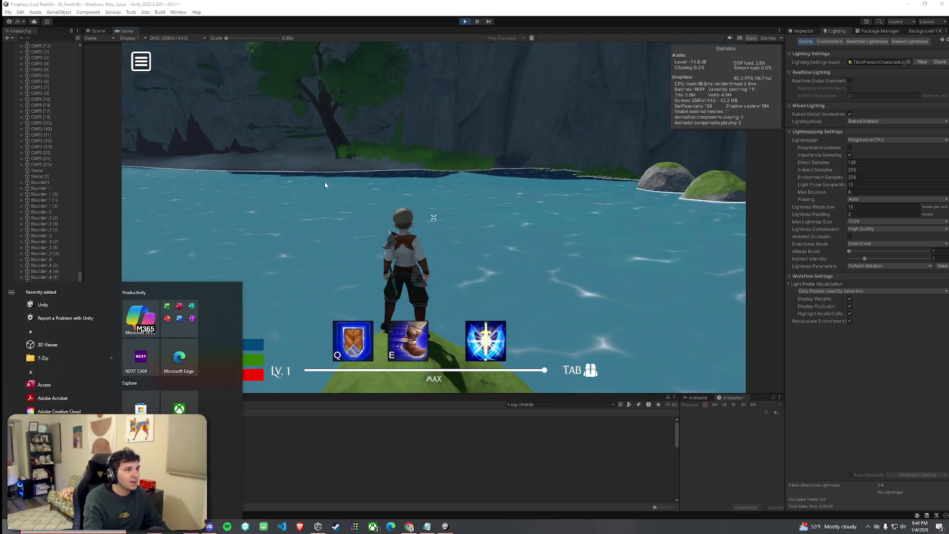
click(434, 218)
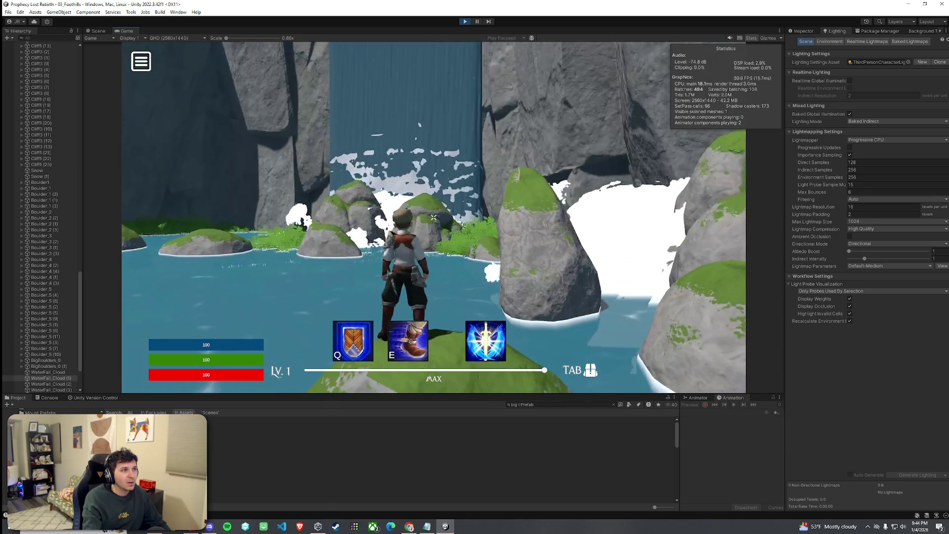
key(super)
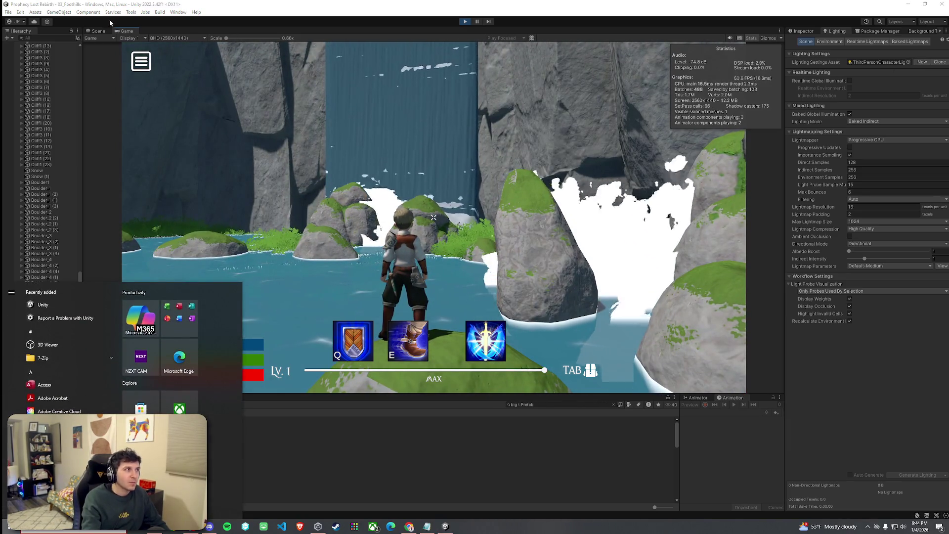
click(125, 31)
double_click(125, 30)
key(super)
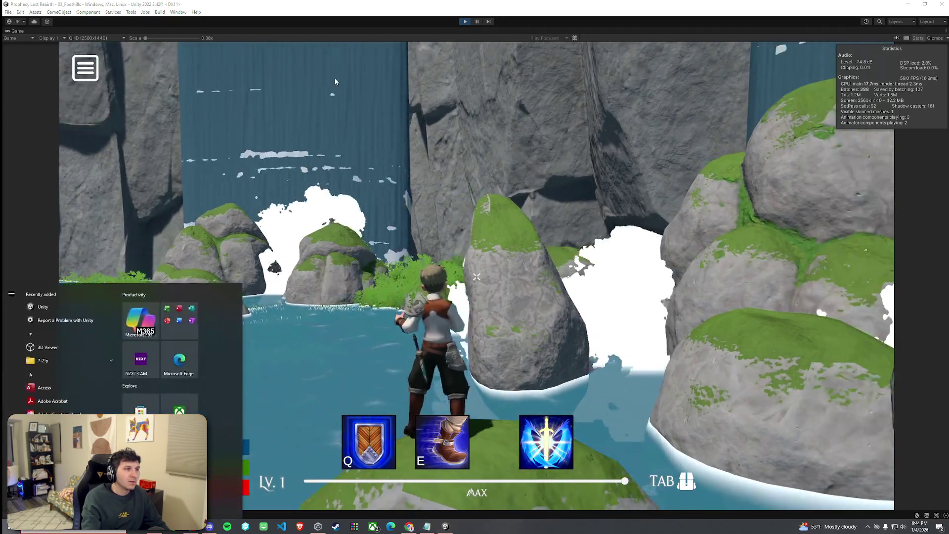
key(super)
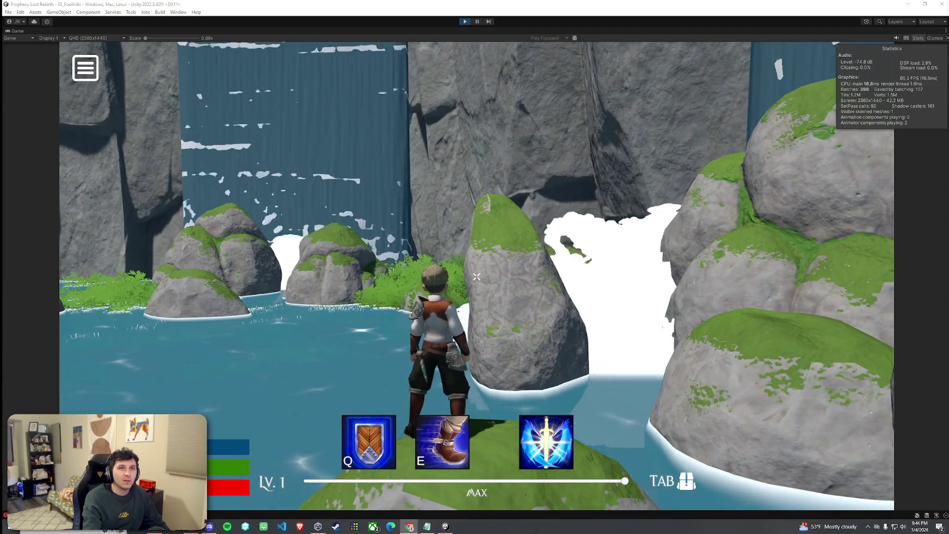
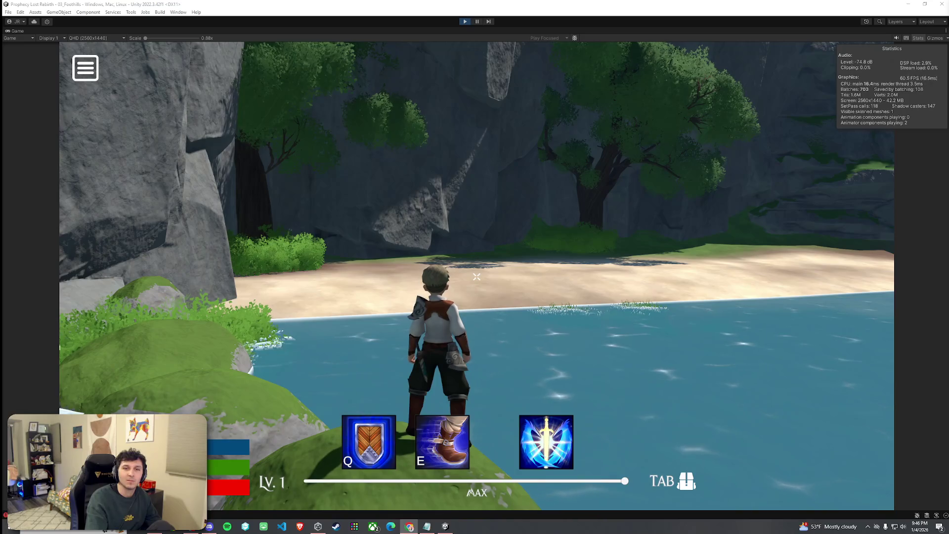
Trigger the character's attack while play-testing, then bring up the Windows Start menu.
click(832, 163)
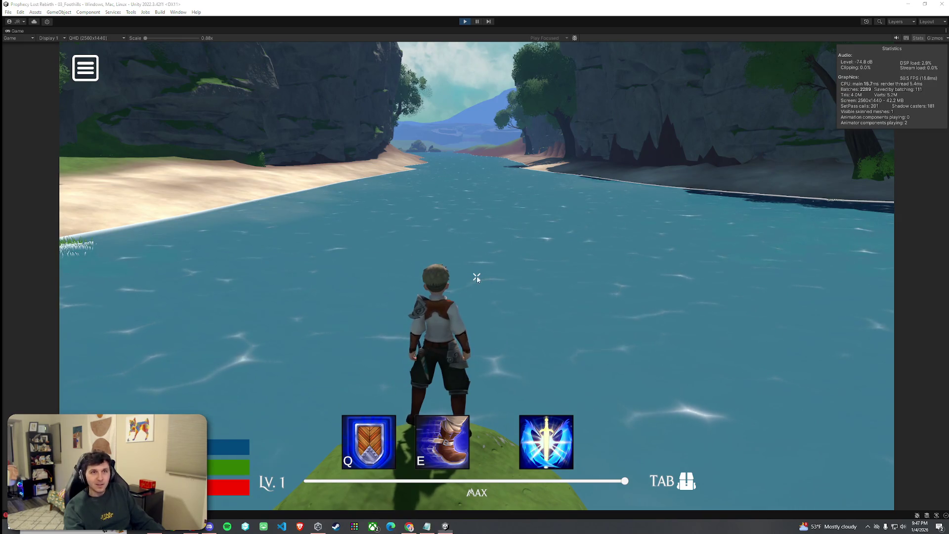
key(super)
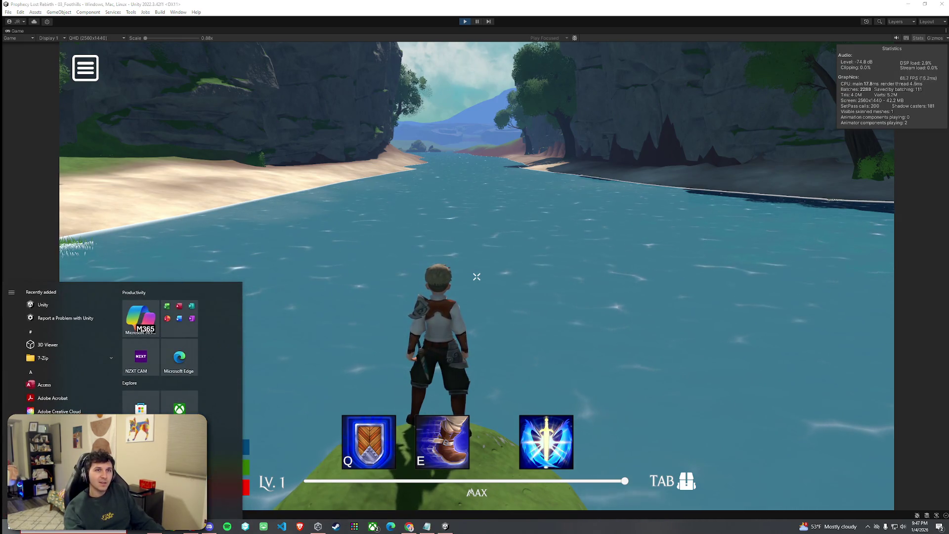
Dismiss the Start menu and leave Play mode with Ctrl+P.
key(super)
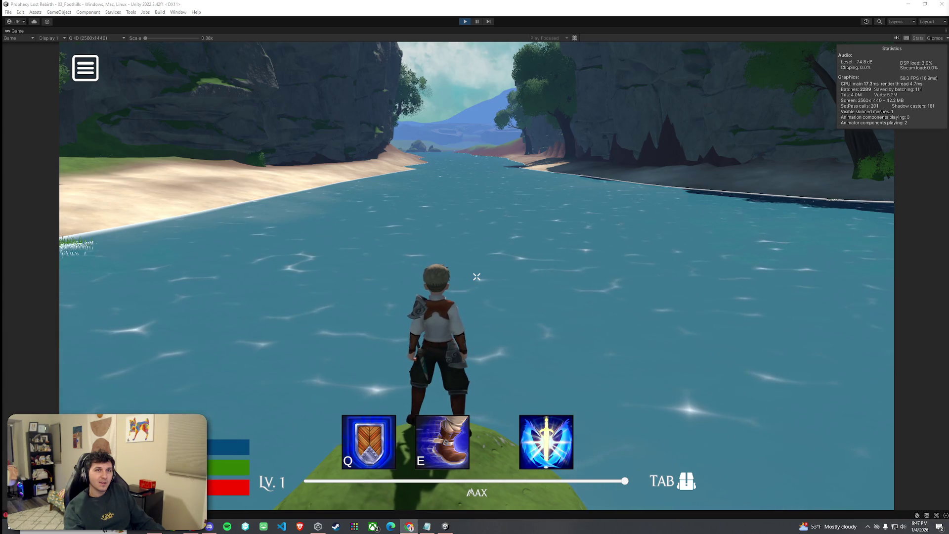
key(ctrl+p)
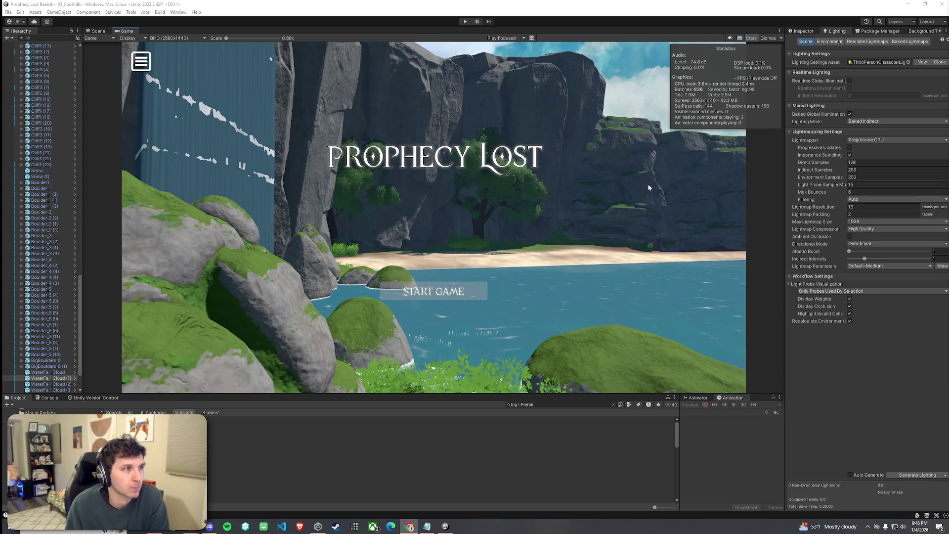
Switch to the Scene view and fly the camera down the river canyon to the plateau.
click(96, 31)
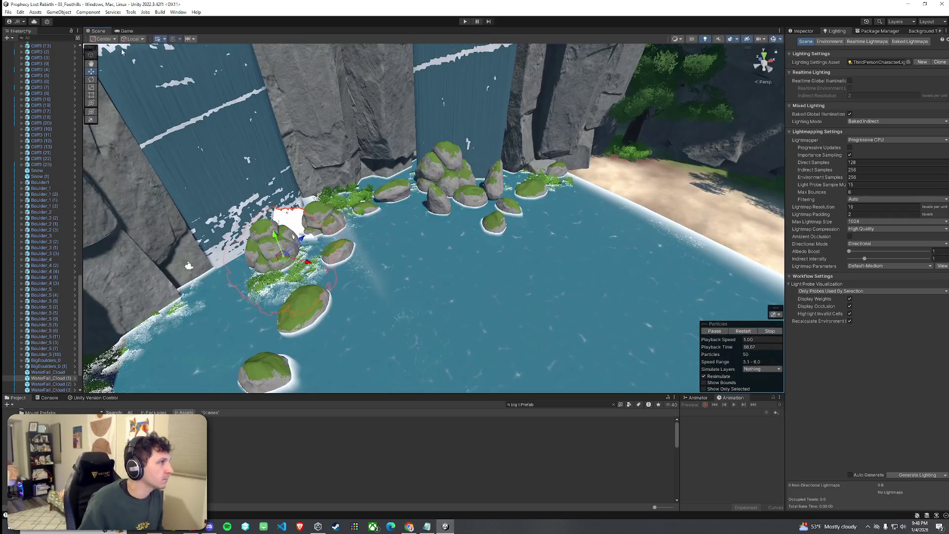
click(9, 12)
key(Escape)
mouse_move(397, 180)
mouse_down()
mouse_move(580, 147)
mouse_move(578, 134)
mouse_move(494, 139)
mouse_move(643, 163)
mouse_up()
mouse_move(946, 191)
mouse_down()
mouse_move(802, 186)
mouse_move(870, 183)
mouse_up()
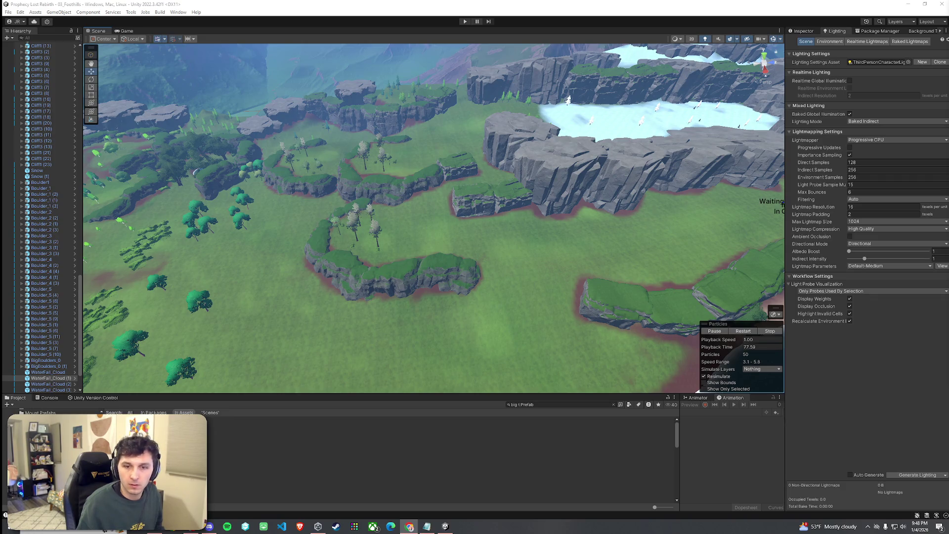
mouse_move(462, 205)
mouse_down()
mouse_move(600, 212)
mouse_move(466, 201)
mouse_move(579, 207)
mouse_move(561, 115)
mouse_move(493, 205)
mouse_up()
Select Terrain (1) by the meadow plateau and show its tree-painting palette in the Inspector.
click(604, 213)
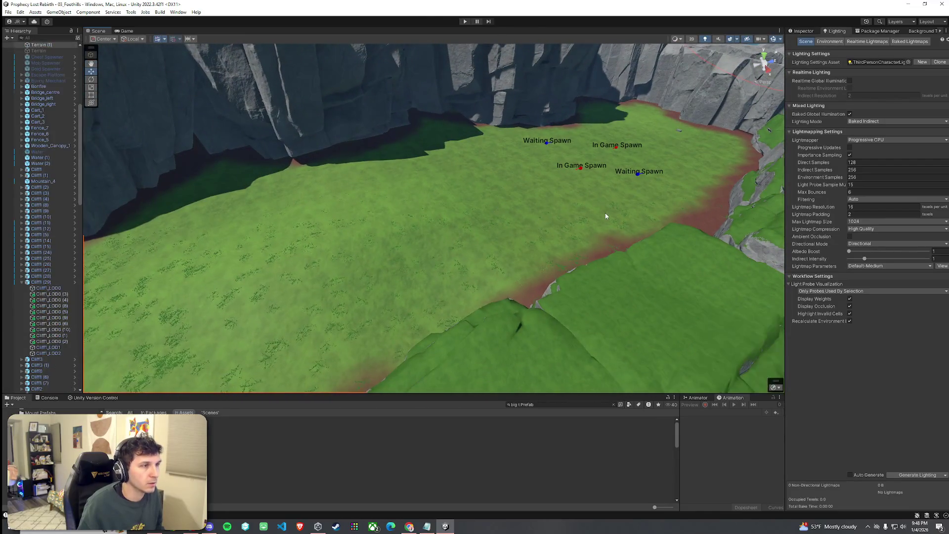
click(802, 31)
click(559, 188)
drag(559, 188, 511, 191)
click(578, 201)
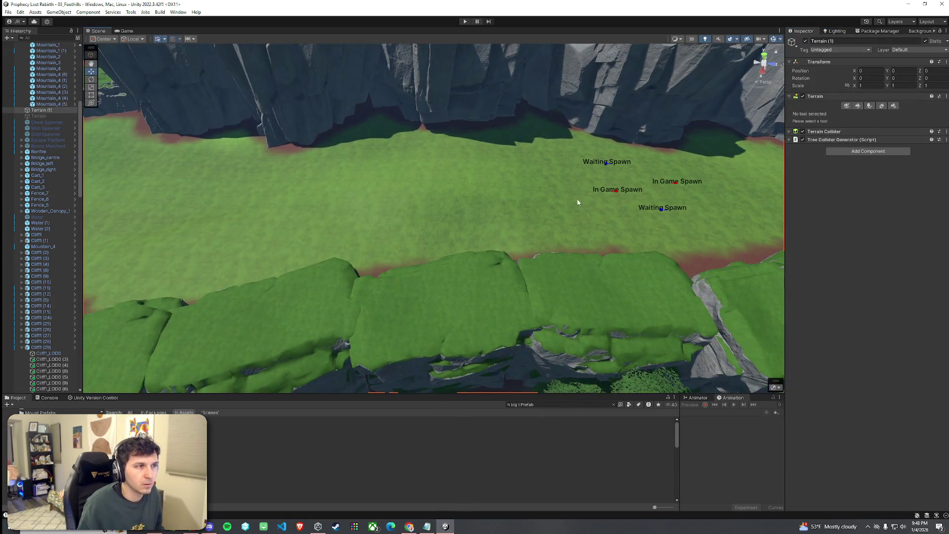
click(869, 107)
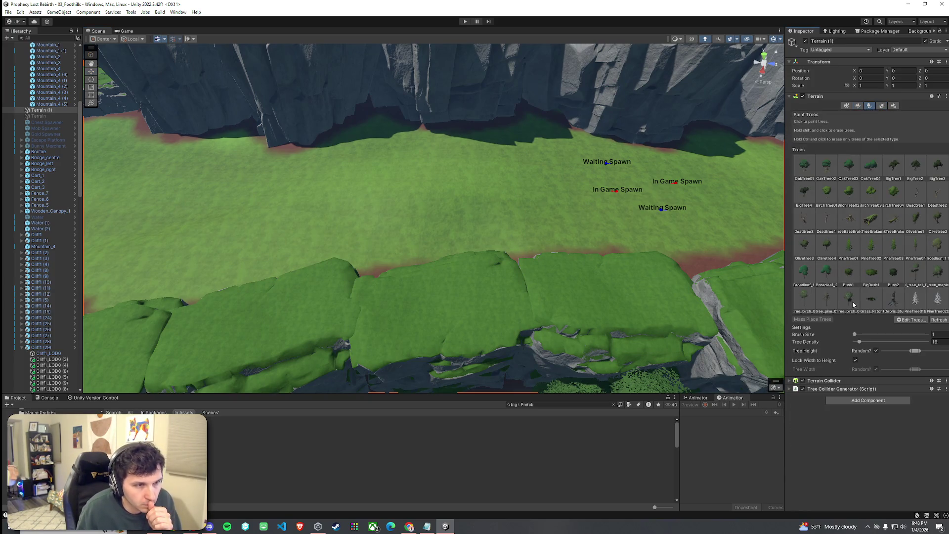
Paint broadleaf and birch trees across the meadow plateau, undoing one misplaced tree.
click(937, 247)
click(675, 230)
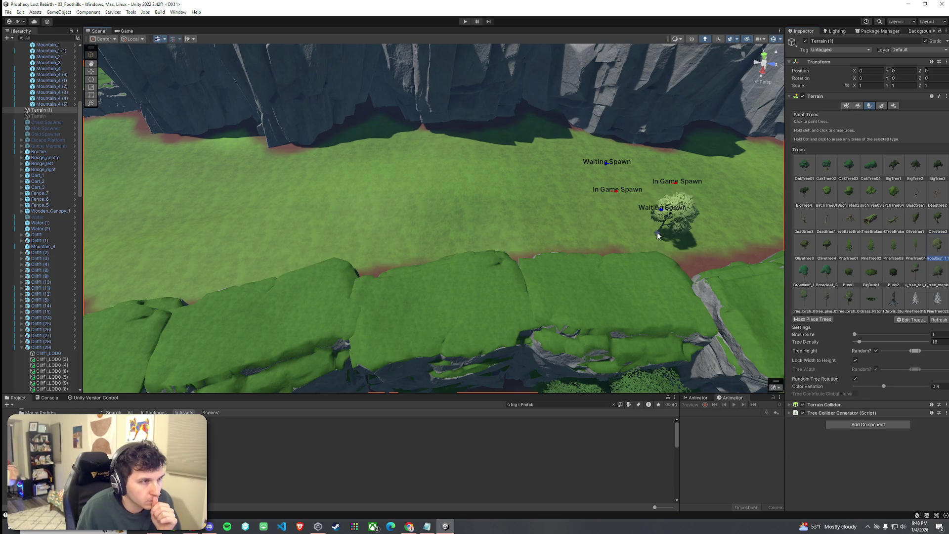
scroll(638, 218, down, 3)
click(420, 232)
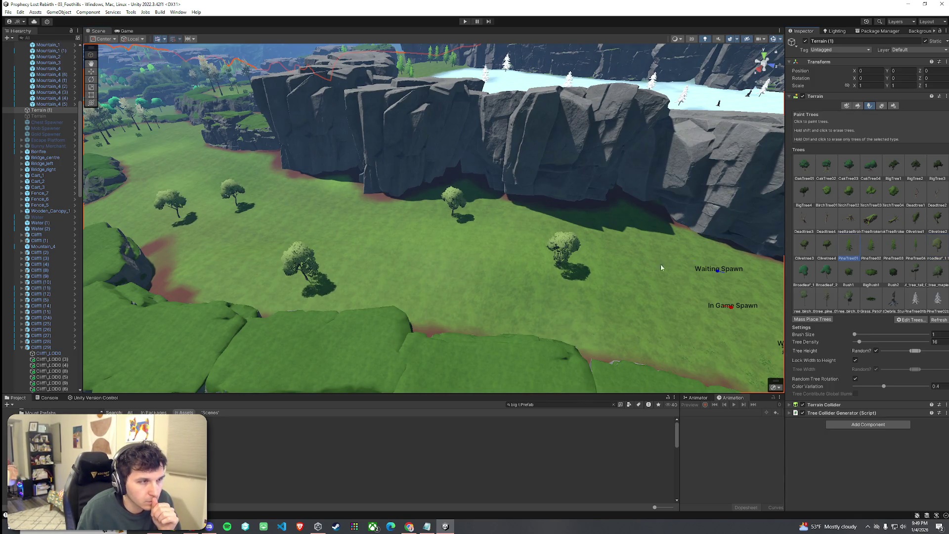
drag(661, 267, 583, 256)
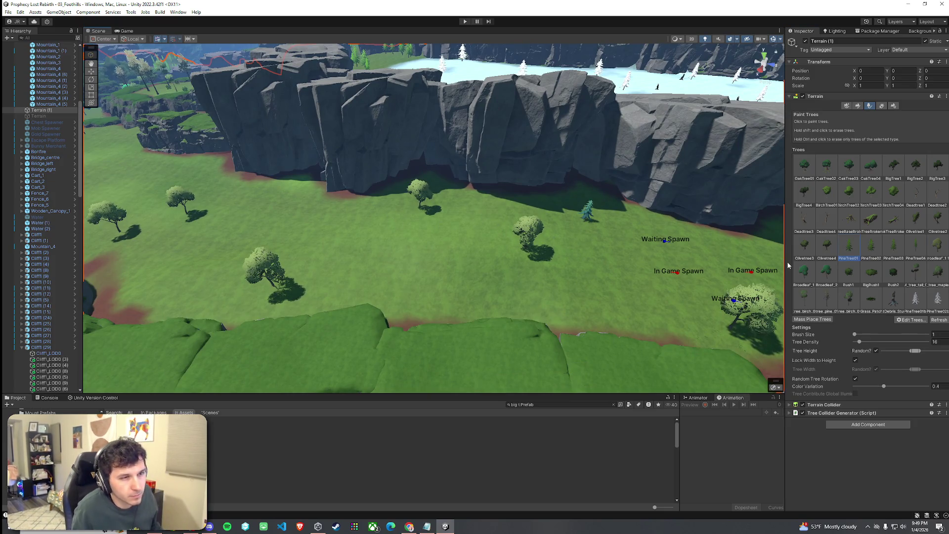
click(483, 299)
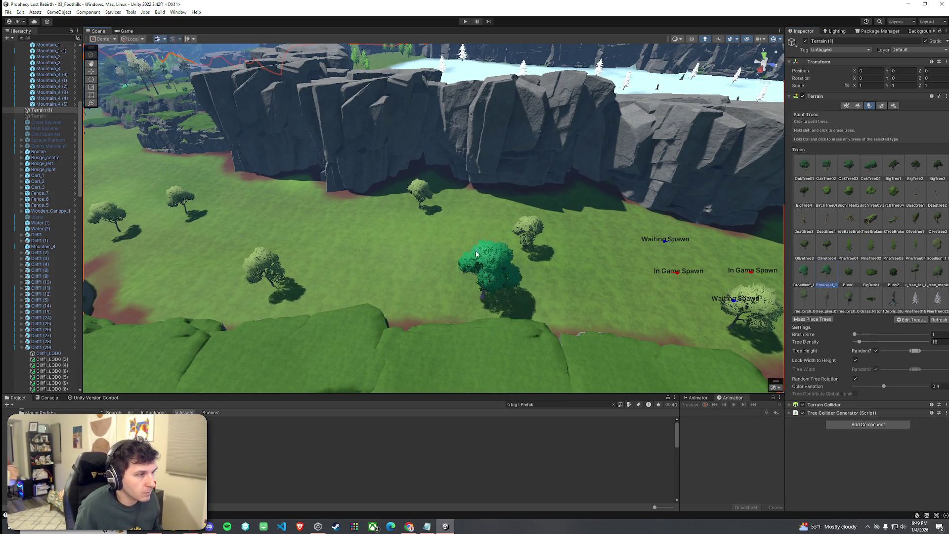
scroll(563, 242, down, 5)
click(582, 159)
key(ctrl+z)
scroll(529, 223, up, 3)
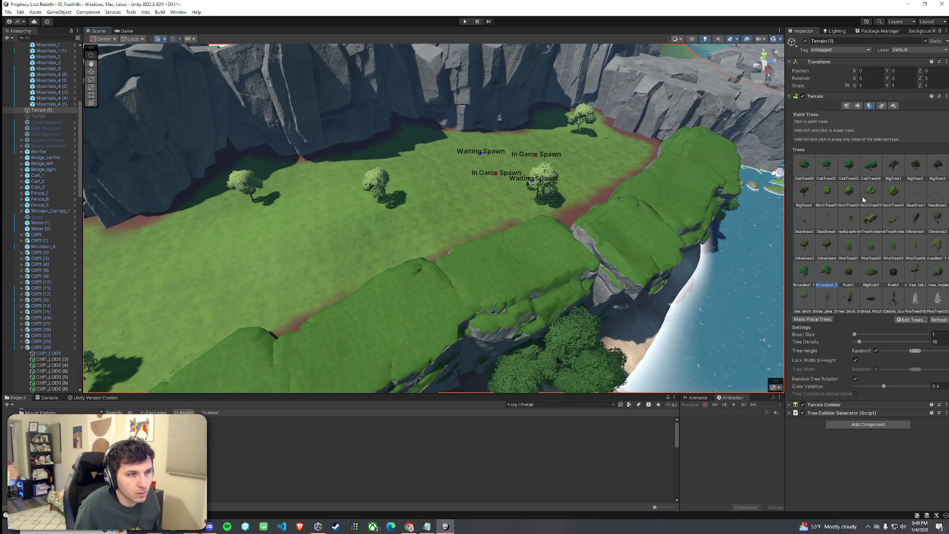
drag(484, 225, 345, 223)
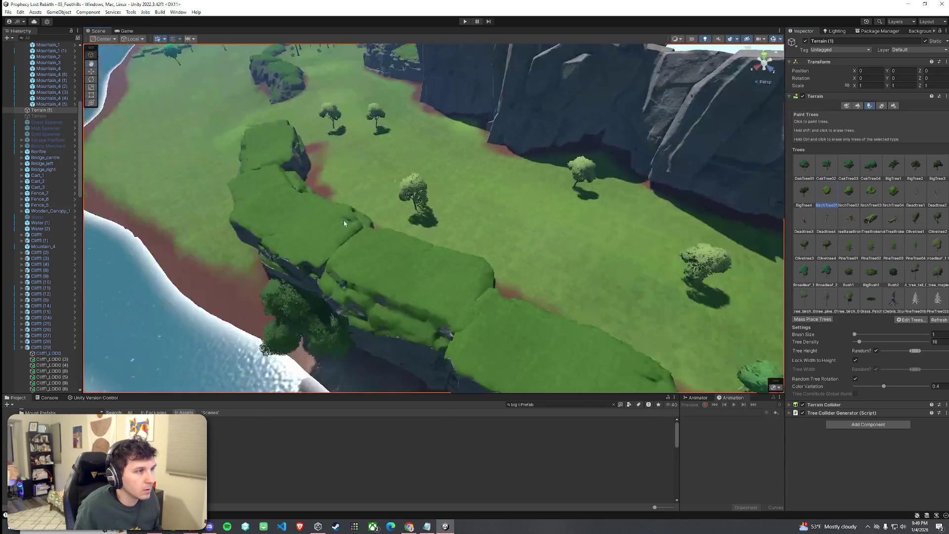
click(364, 161)
Place a single BigTree3 at the cliff base, undoing an excess batch of large trees.
click(872, 220)
drag(593, 217, 671, 210)
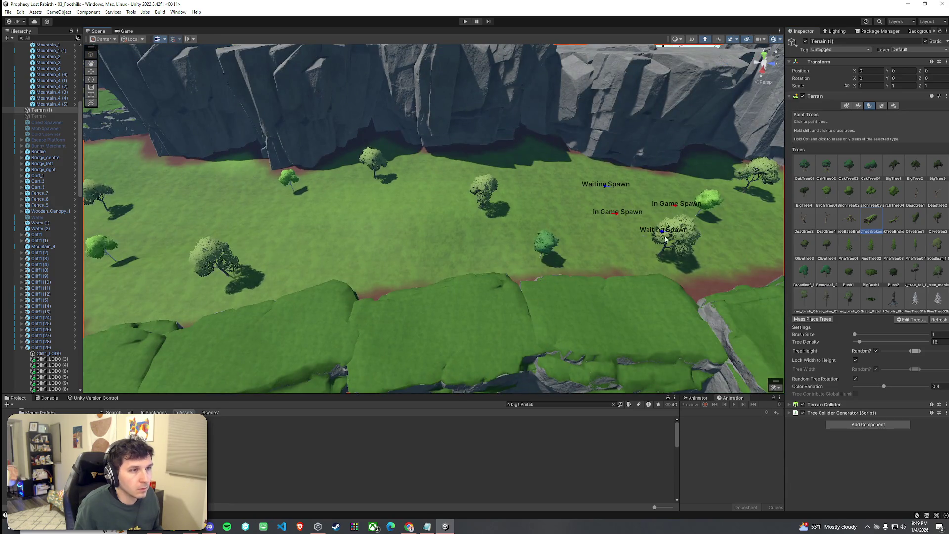
mouse_move(726, 237)
mouse_down()
mouse_move(725, 154)
mouse_move(601, 192)
mouse_up()
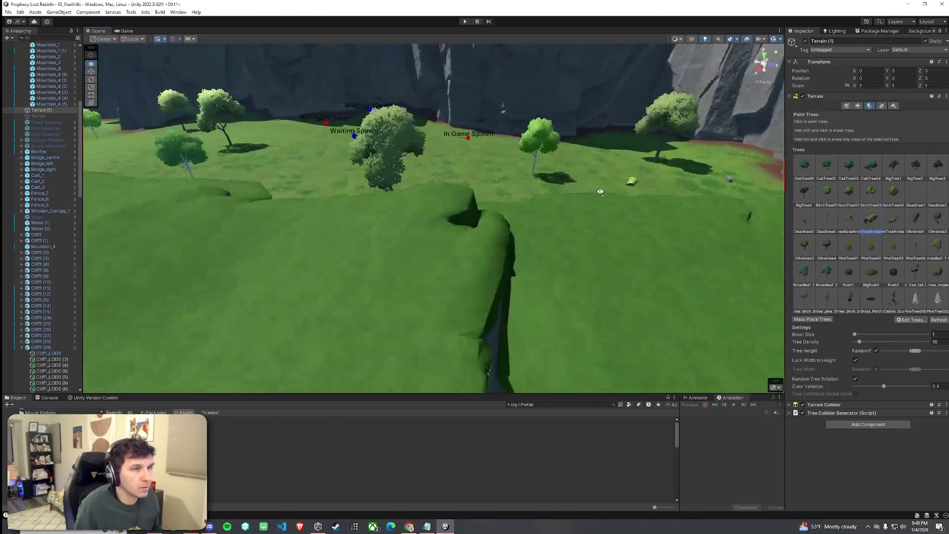
scroll(601, 192, down, 5)
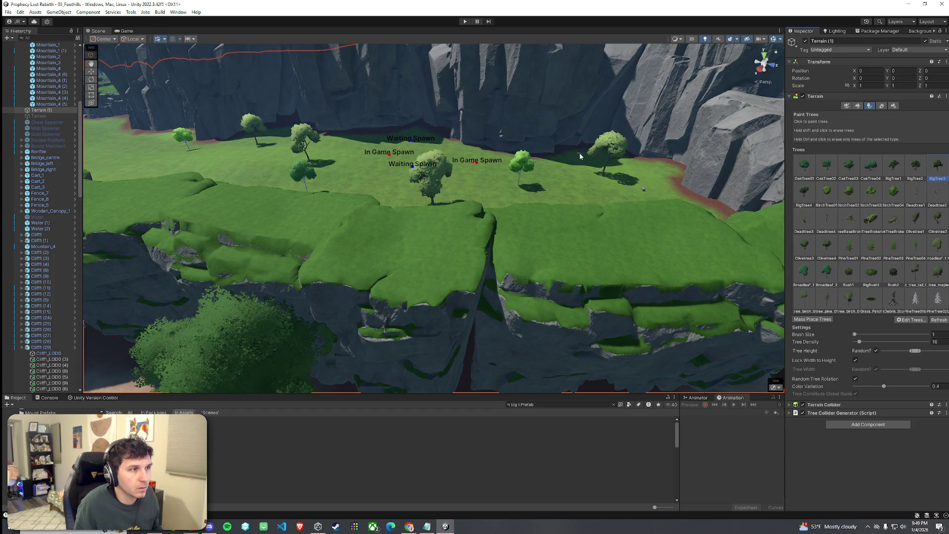
click(669, 169)
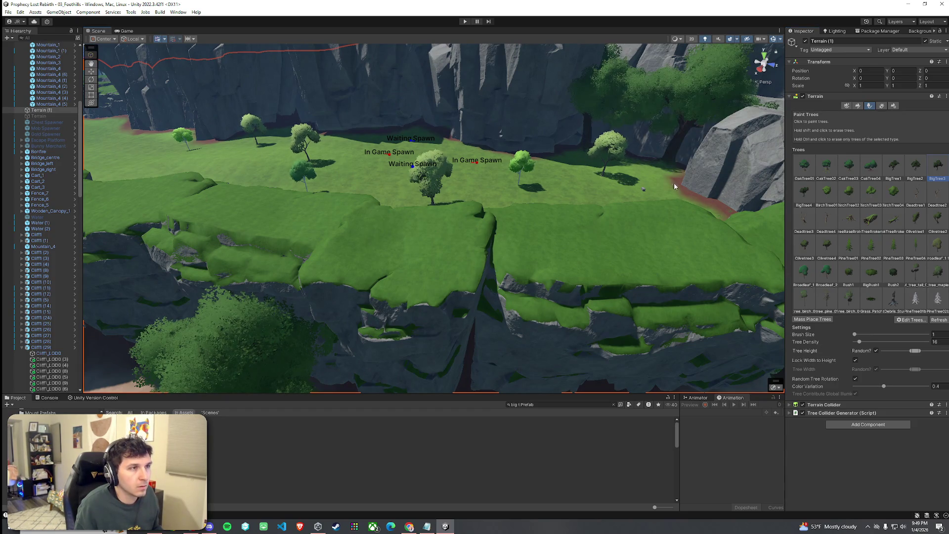
key(ctrl+z)
click(657, 179)
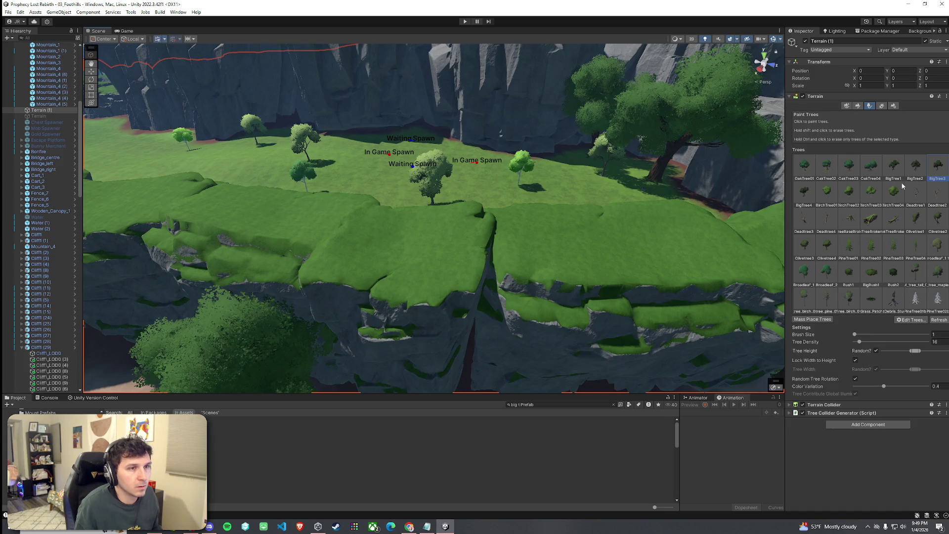
mouse_move(598, 224)
mouse_down()
mouse_move(762, 198)
mouse_move(714, 213)
mouse_move(581, 192)
mouse_move(424, 244)
mouse_move(741, 182)
mouse_up()
click(858, 106)
Switch the terrain brush to Set Height and fly over the cliffs to the rock outcrop.
click(836, 114)
click(836, 114)
click(820, 114)
click(815, 139)
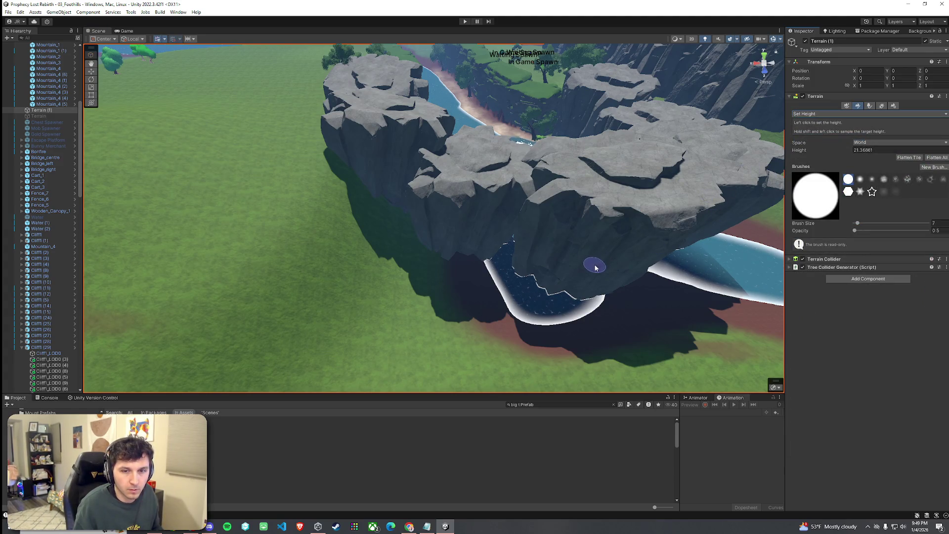
mouse_move(514, 309)
mouse_down()
mouse_move(596, 252)
mouse_move(529, 259)
mouse_up()
mouse_move(807, 265)
mouse_down()
mouse_move(780, 269)
mouse_move(784, 245)
mouse_up()
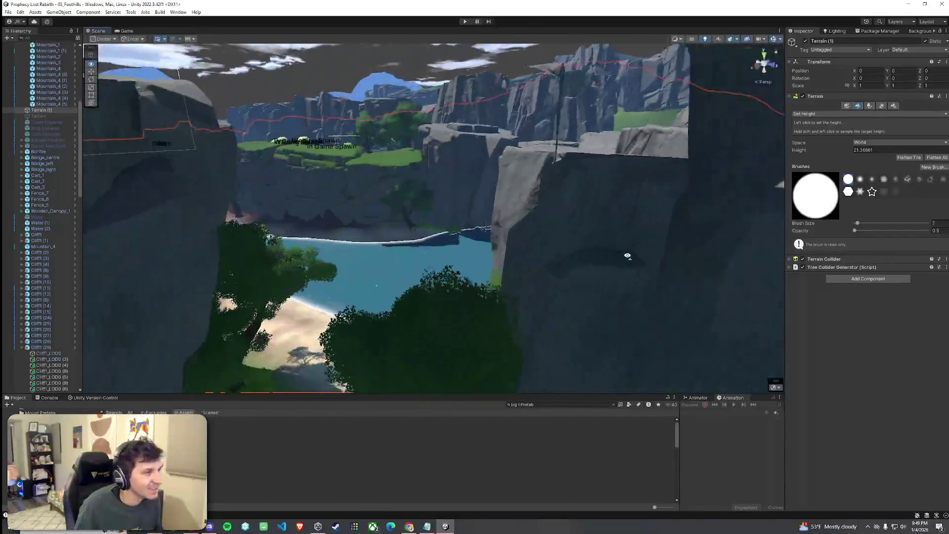
drag(627, 255, 629, 257)
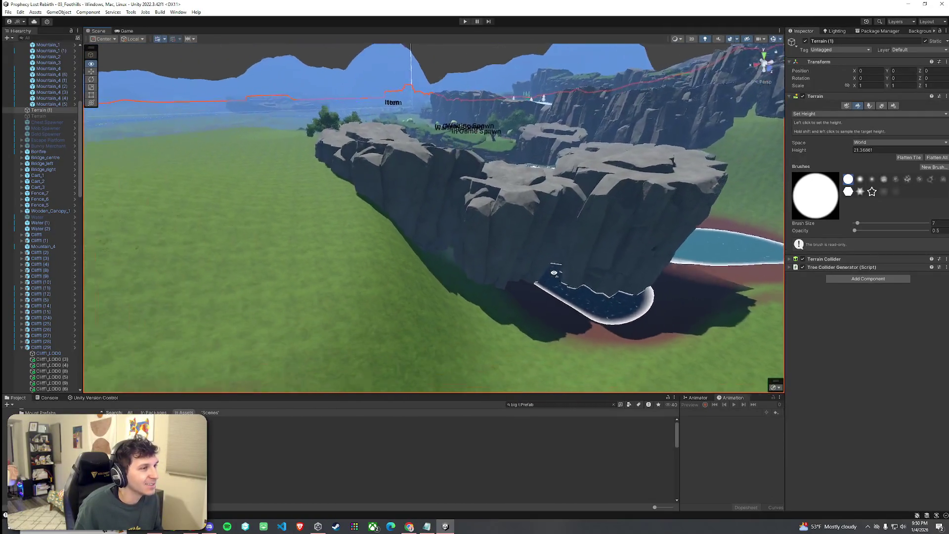
drag(551, 270, 560, 254)
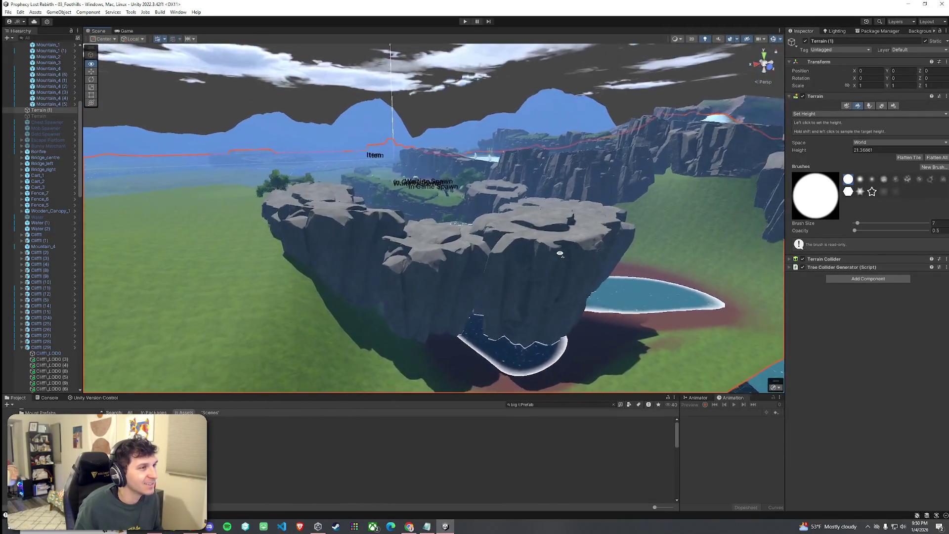
drag(575, 218, 576, 219)
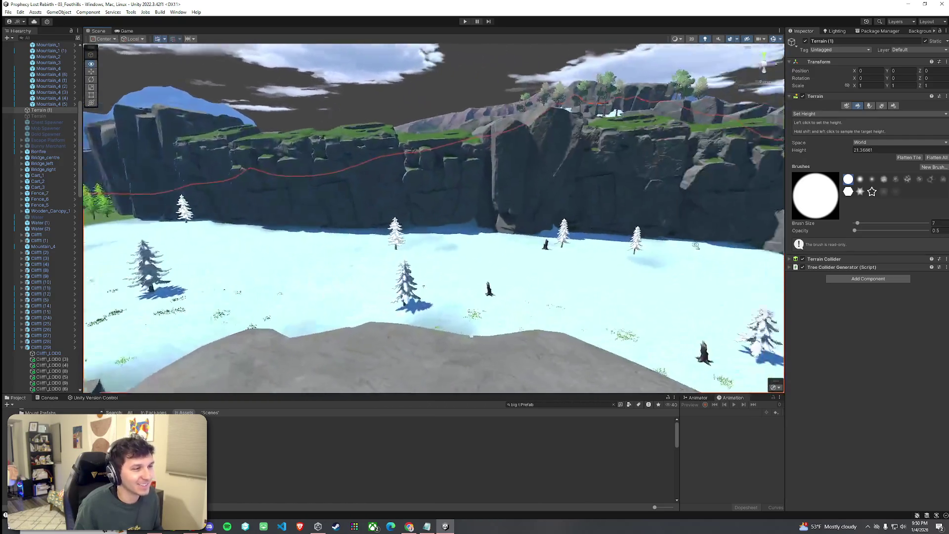
mouse_move(695, 246)
mouse_down()
mouse_move(359, 236)
mouse_move(333, 220)
mouse_move(143, 225)
mouse_move(505, 209)
mouse_move(816, 246)
mouse_move(930, 276)
mouse_move(882, 264)
mouse_move(829, 218)
mouse_move(806, 239)
mouse_move(884, 261)
mouse_move(849, 249)
mouse_move(678, 271)
mouse_up()
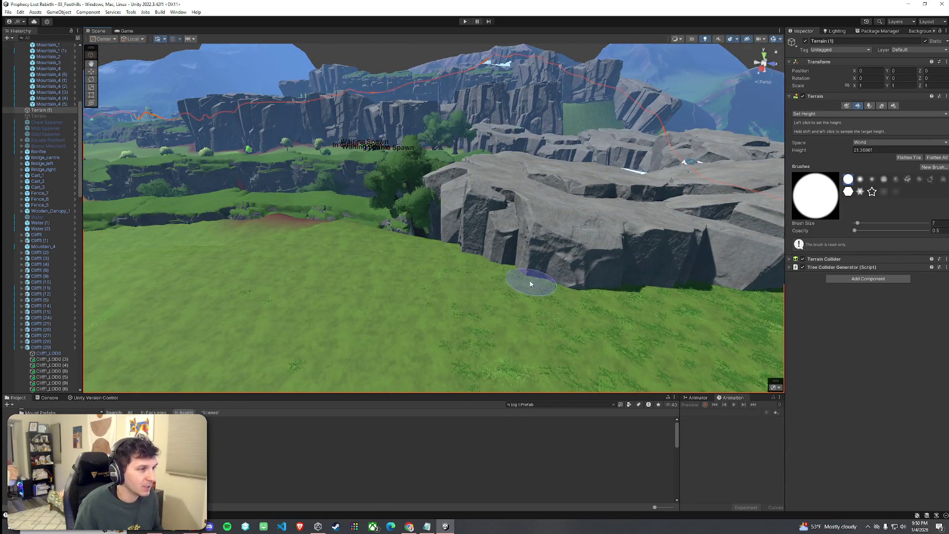
mouse_move(618, 247)
mouse_down()
mouse_move(527, 224)
mouse_move(396, 254)
mouse_move(424, 313)
mouse_move(762, 142)
mouse_up()
Enlarge the brush from 97 to 198 and sample a 40.8502 target height beside the rocks.
click(821, 114)
click(813, 148)
click(820, 114)
click(814, 147)
drag(870, 227, 875, 226)
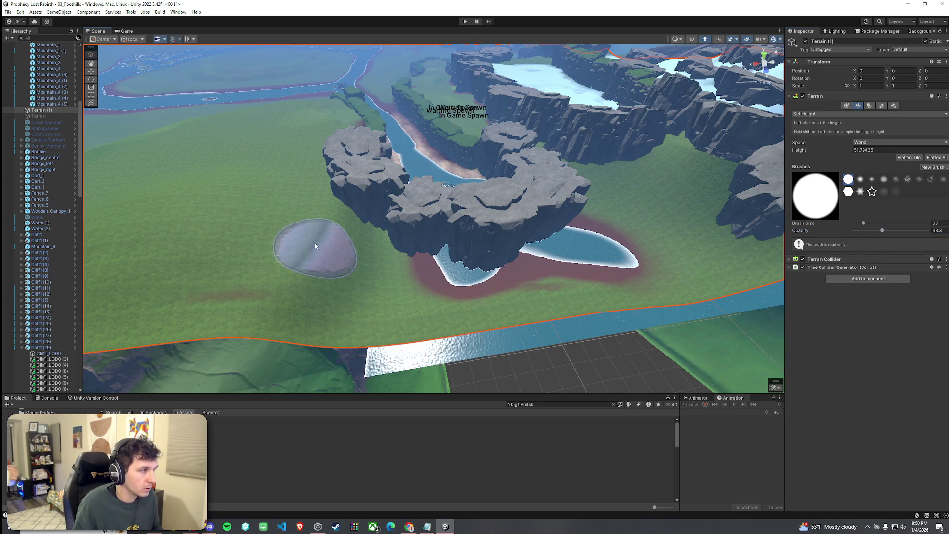
shift+click(360, 232)
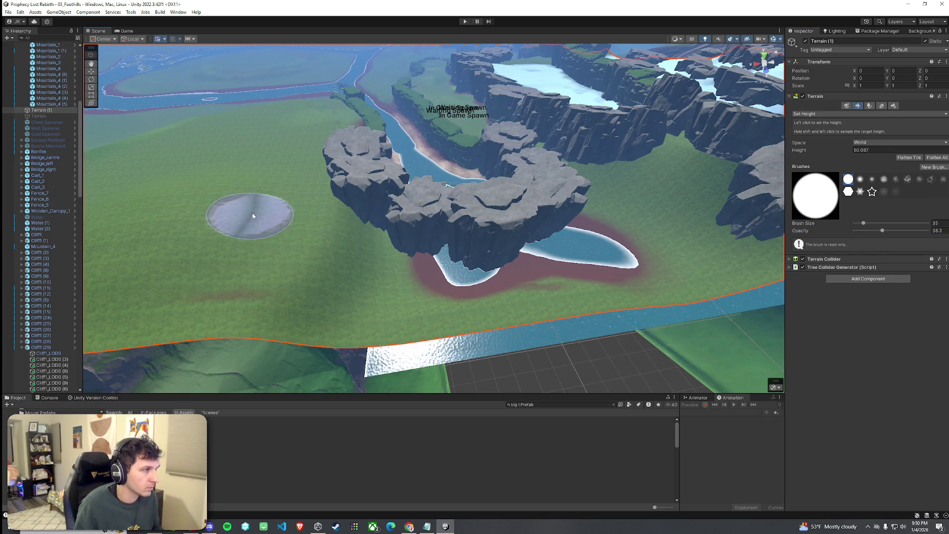
shift+click(495, 241)
scroll(503, 153, down, 5)
mouse_move(503, 152)
mouse_down()
mouse_move(492, 127)
mouse_move(565, 180)
mouse_move(461, 179)
mouse_up()
shift+click(545, 196)
mouse_move(608, 159)
mouse_down()
mouse_move(544, 123)
mouse_move(449, 101)
mouse_move(396, 144)
mouse_move(402, 163)
mouse_move(463, 165)
mouse_move(776, 117)
mouse_up()
Paint the GrassWheat layer over the dirt patches right of and below the rocks.
click(821, 131)
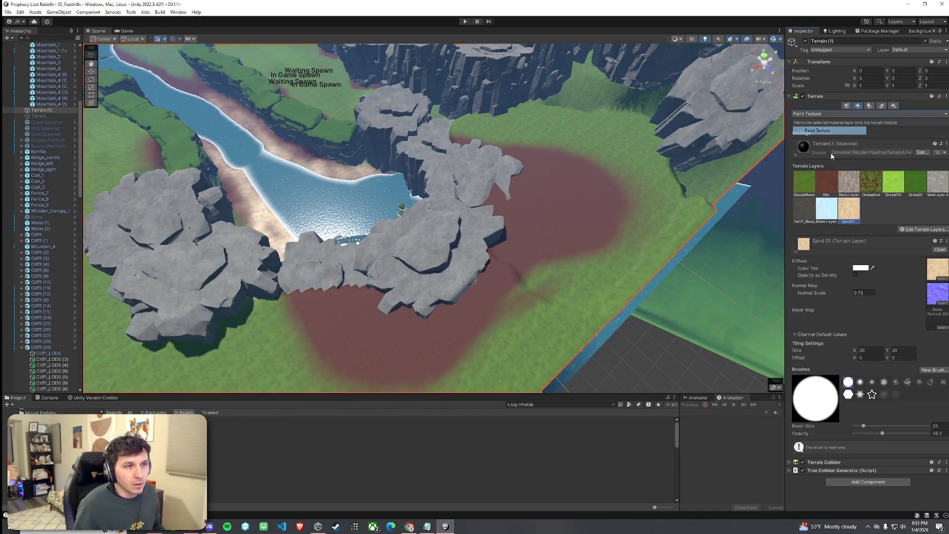
click(803, 184)
drag(508, 269, 510, 173)
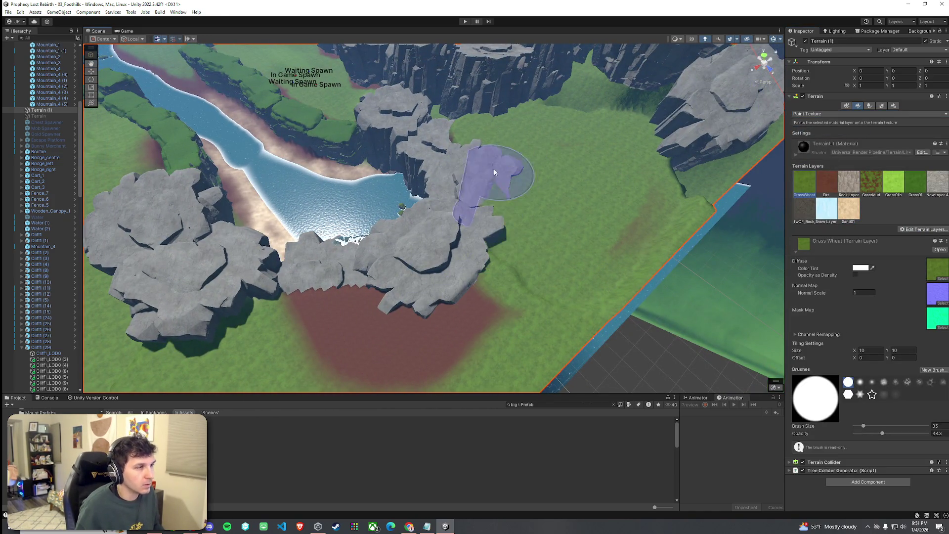
mouse_move(467, 306)
mouse_down()
mouse_move(381, 350)
mouse_move(361, 339)
mouse_move(425, 307)
mouse_up()
Switch to Smooth Height with opacity 73.7, then return to tree painting.
click(820, 114)
click(827, 140)
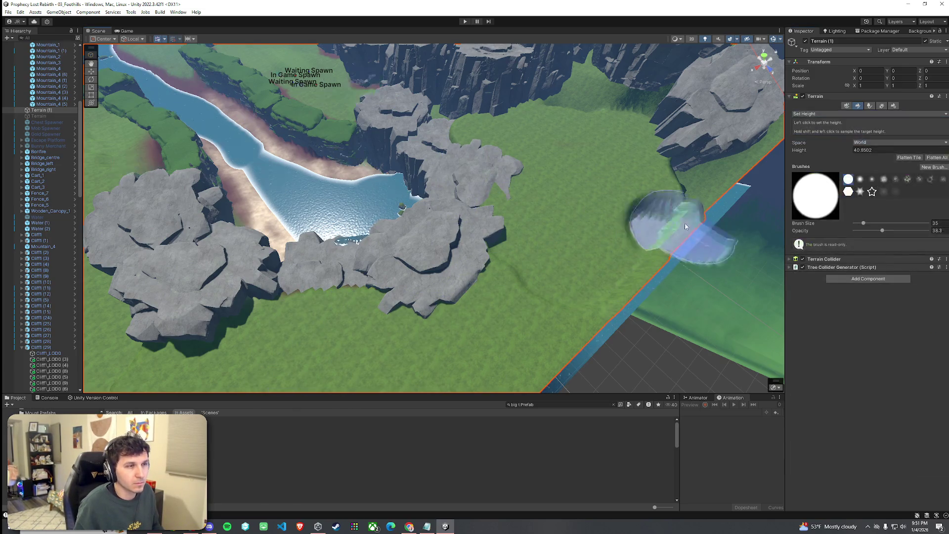
click(829, 114)
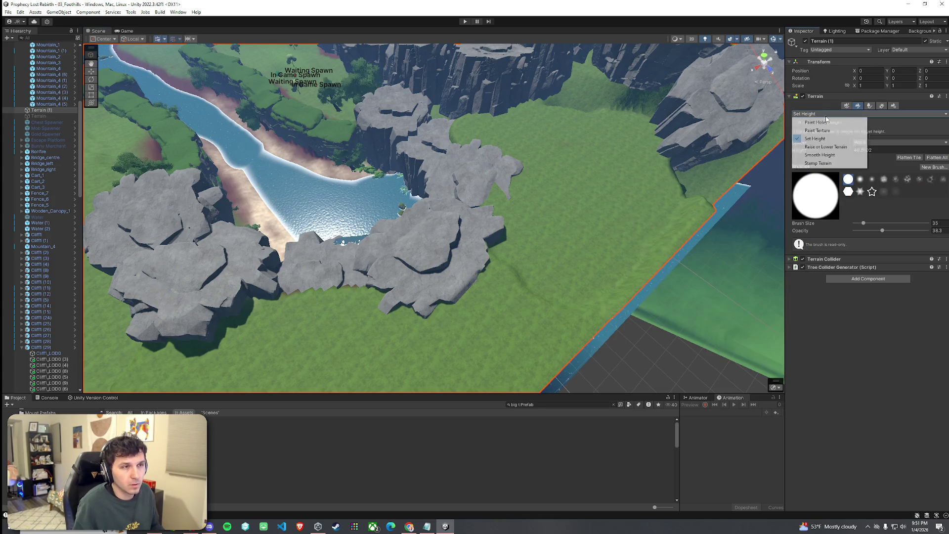
click(818, 156)
drag(909, 207, 910, 207)
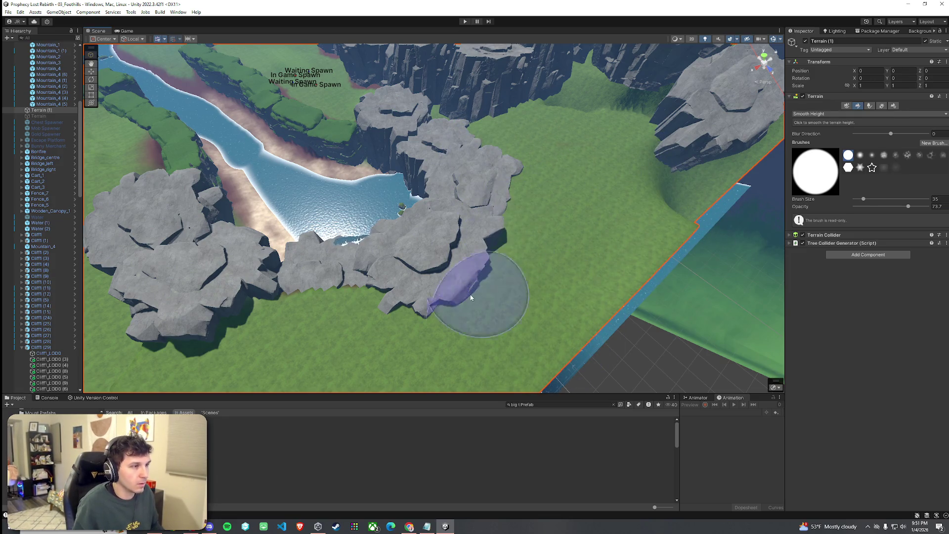
mouse_move(254, 338)
mouse_down()
mouse_move(275, 335)
mouse_move(281, 352)
mouse_move(316, 366)
mouse_move(303, 328)
mouse_move(472, 219)
mouse_up()
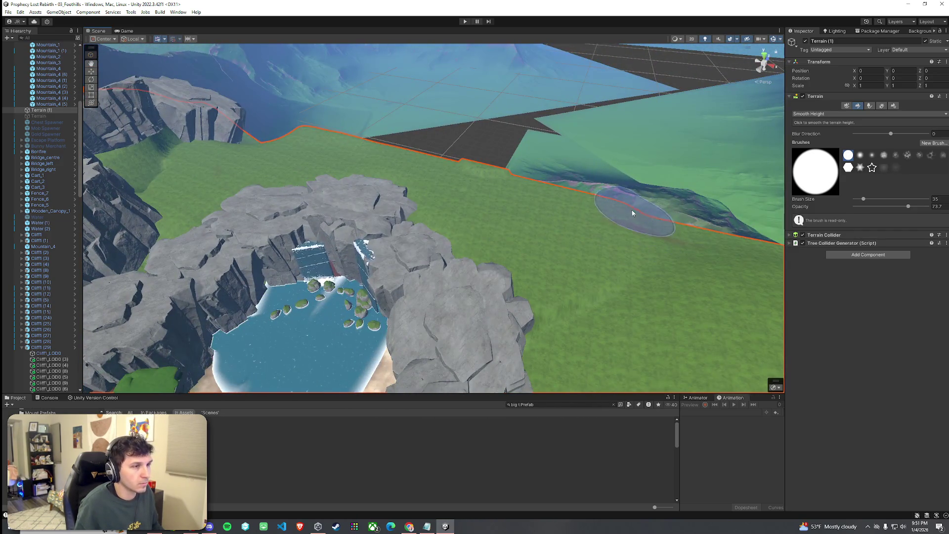
drag(663, 226, 766, 173)
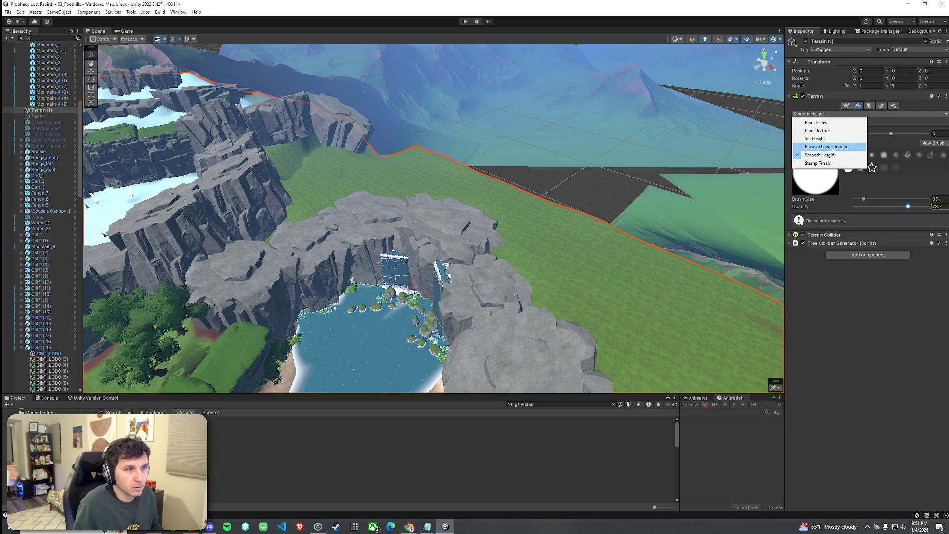
click(872, 106)
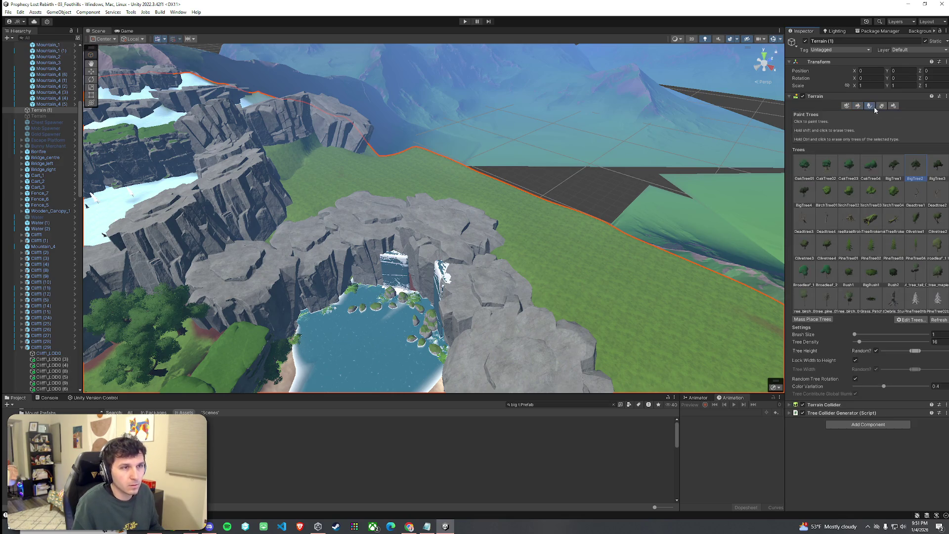
Place a BigTree2 right of the cliffs, then fly over the water to the rocky plateau.
click(572, 307)
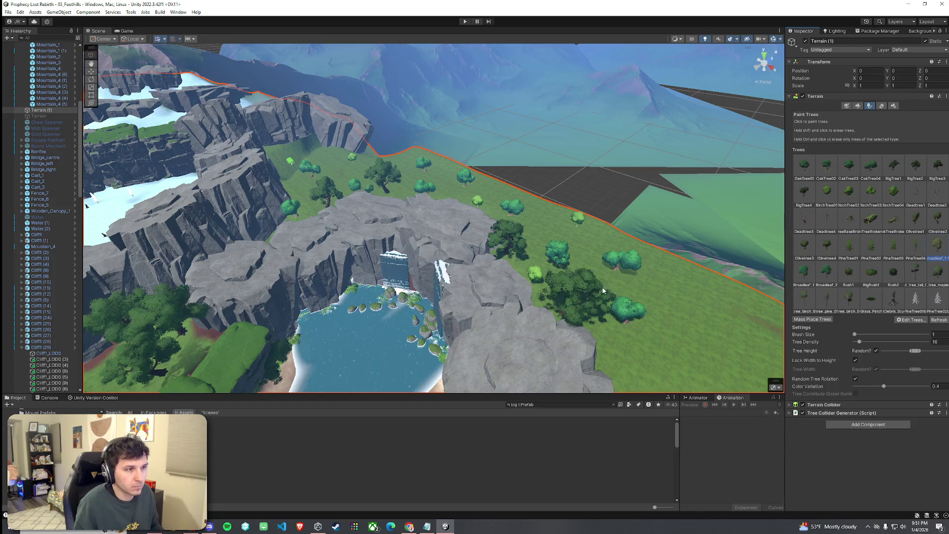
mouse_move(344, 189)
mouse_down()
mouse_move(300, 337)
mouse_move(320, 164)
mouse_move(326, 215)
mouse_move(314, 160)
mouse_up()
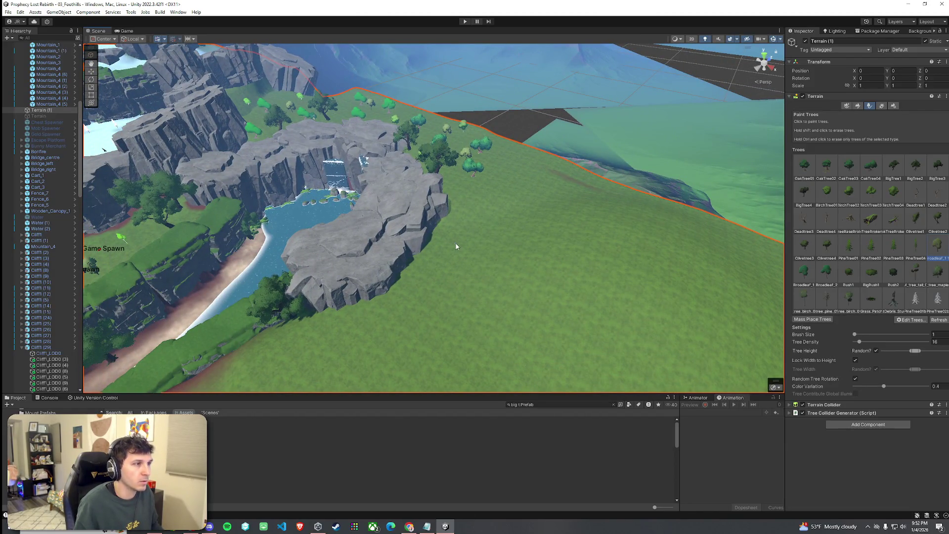
mouse_move(512, 212)
mouse_down()
mouse_move(528, 216)
mouse_move(553, 186)
mouse_move(539, 191)
mouse_move(571, 203)
mouse_move(650, 296)
mouse_move(402, 242)
mouse_move(583, 205)
mouse_move(566, 206)
mouse_up()
click(858, 106)
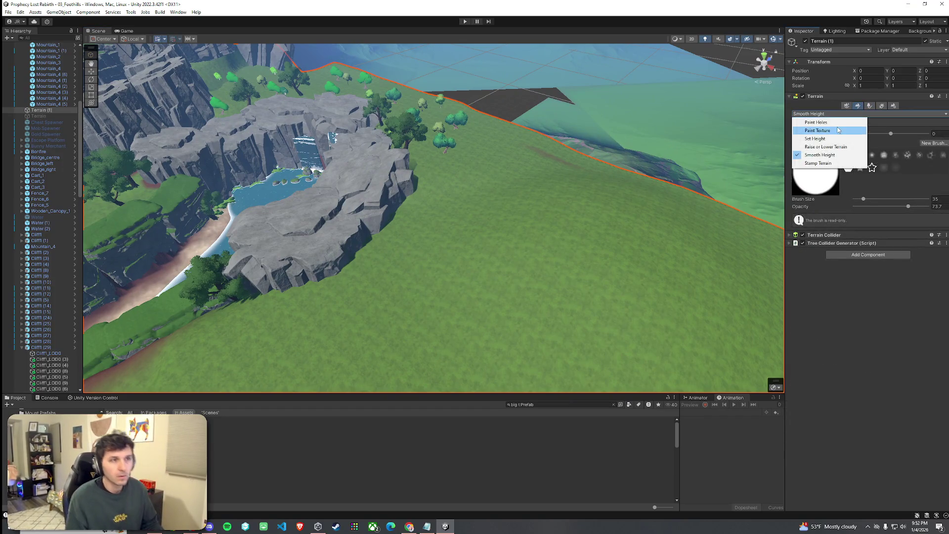
Switch the brush back to Set Height and select the cliff piece beside the grass.
click(838, 138)
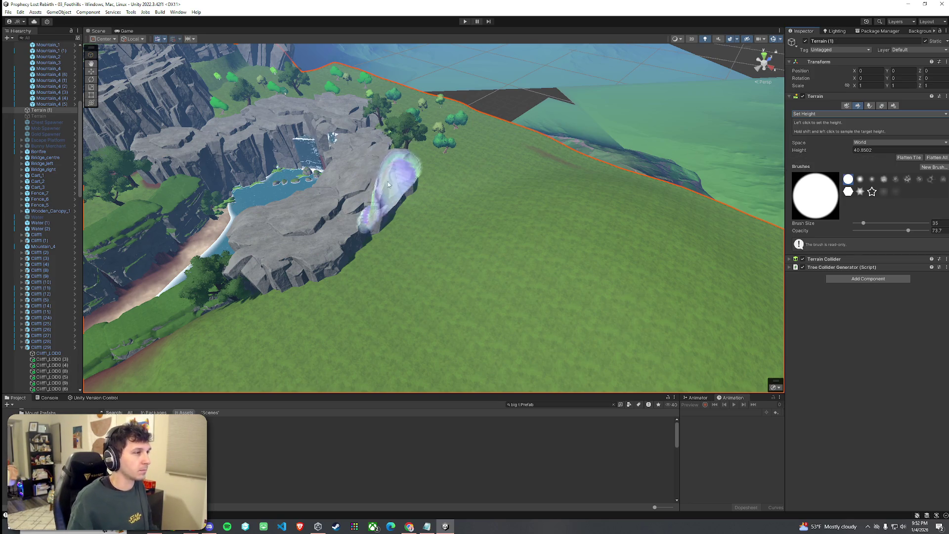
mouse_move(477, 183)
mouse_down()
mouse_move(440, 178)
mouse_move(514, 213)
mouse_move(434, 229)
mouse_up()
click(446, 184)
Move Cliff1_LOD0 (11) onto the grass, then duplicate it and place the copy further right.
key(e)
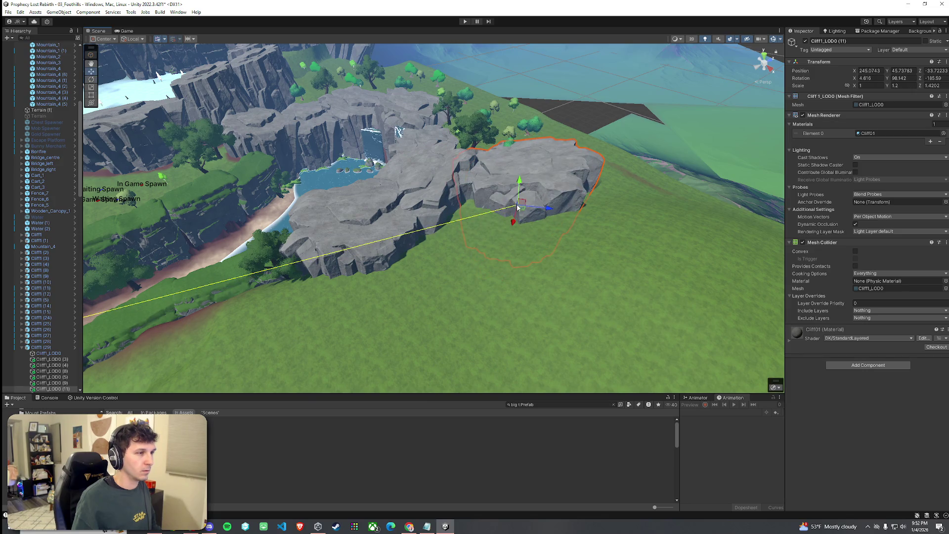
mouse_move(520, 192)
mouse_down()
mouse_move(519, 144)
mouse_move(533, 139)
mouse_move(543, 179)
mouse_up()
key(ctrl+d)
mouse_move(392, 177)
mouse_down()
mouse_move(469, 165)
mouse_move(571, 180)
mouse_move(481, 169)
mouse_move(494, 167)
mouse_up()
key(e)
key(w)
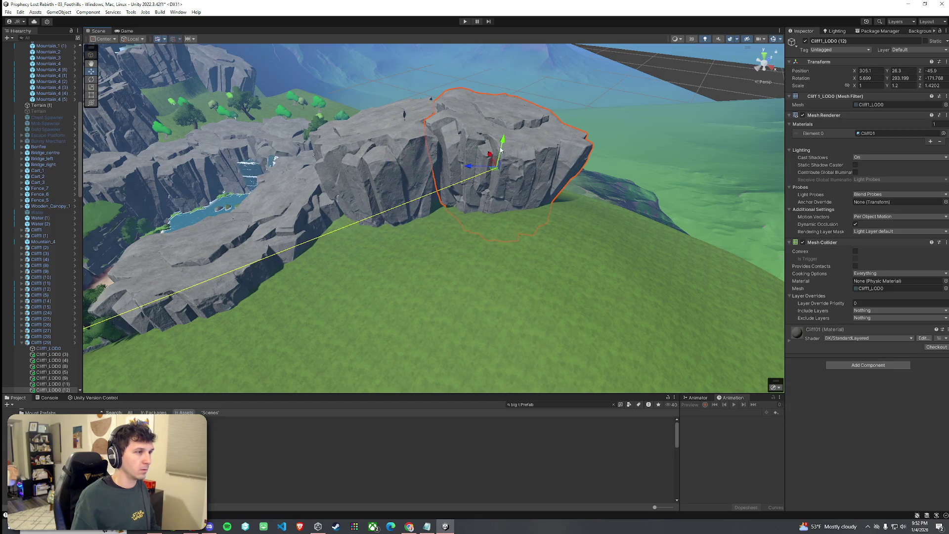
click(466, 229)
scroll(468, 229, up, 5)
mouse_move(468, 229)
mouse_down()
mouse_move(328, 265)
mouse_move(489, 171)
mouse_move(463, 177)
mouse_move(513, 189)
mouse_move(505, 169)
mouse_move(564, 137)
mouse_up()
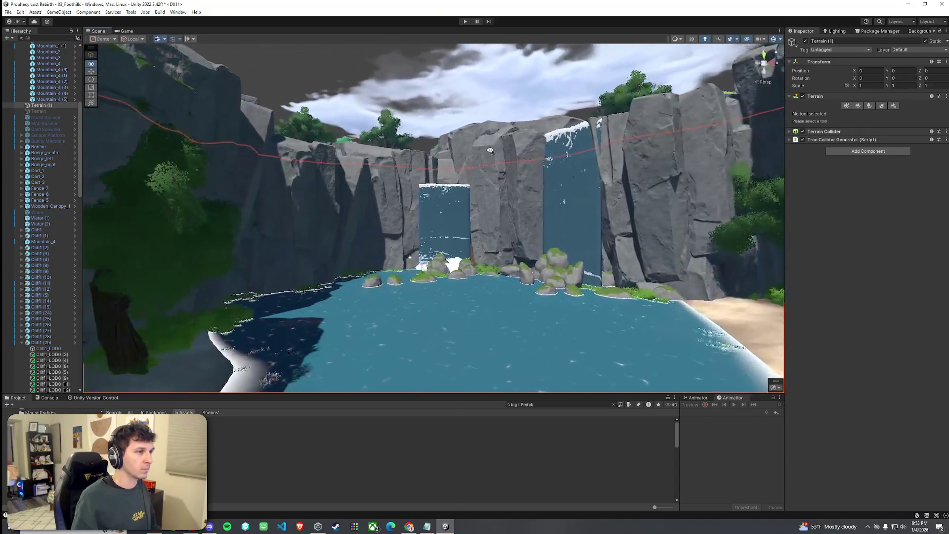
mouse_move(490, 151)
mouse_down()
mouse_move(475, 143)
mouse_move(375, 191)
mouse_move(378, 210)
mouse_up()
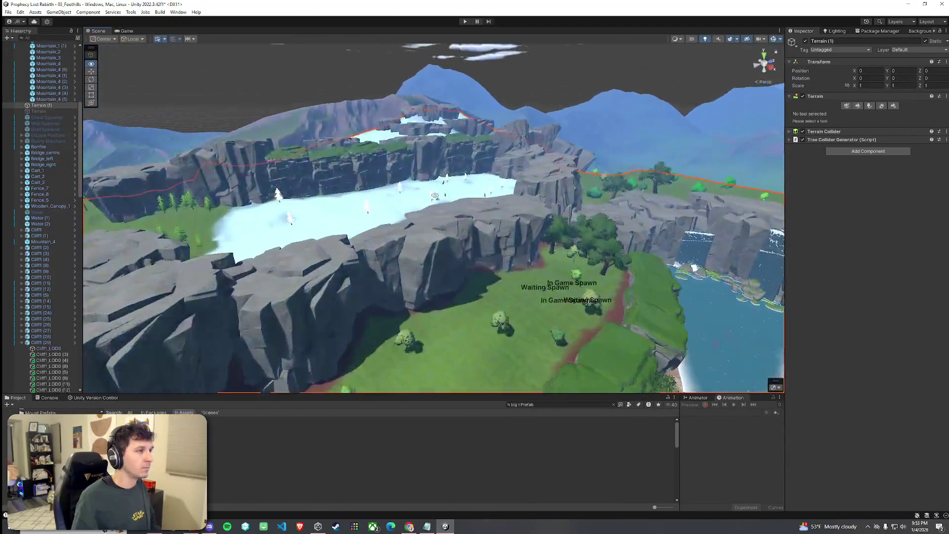
mouse_move(435, 195)
mouse_down()
mouse_move(567, 252)
mouse_move(544, 217)
mouse_move(476, 197)
mouse_move(490, 191)
mouse_move(528, 213)
mouse_move(496, 227)
mouse_move(506, 256)
mouse_move(683, 183)
mouse_move(700, 151)
mouse_move(666, 151)
mouse_move(612, 221)
mouse_move(618, 168)
mouse_up()
mouse_move(473, 208)
mouse_down()
mouse_move(458, 191)
mouse_move(342, 163)
mouse_move(196, 244)
mouse_move(251, 328)
mouse_up()
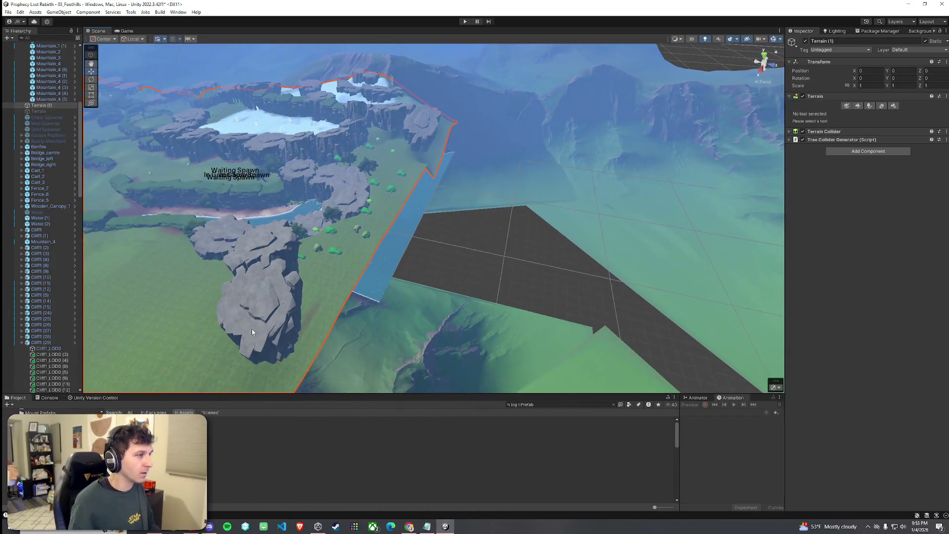
Move and rotate the cliff pieces along the terrain edge, lowering one into place.
click(251, 328)
shift+click(262, 253)
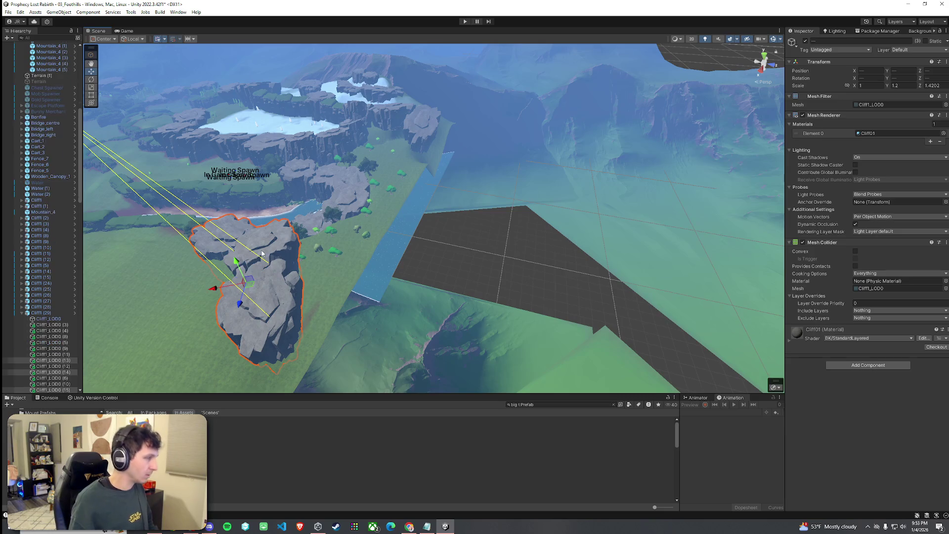
mouse_move(242, 286)
mouse_down()
mouse_move(379, 233)
mouse_move(462, 224)
mouse_move(505, 205)
mouse_up()
key(e)
mouse_move(369, 226)
mouse_down()
mouse_move(395, 240)
mouse_move(411, 228)
mouse_up()
click(413, 203)
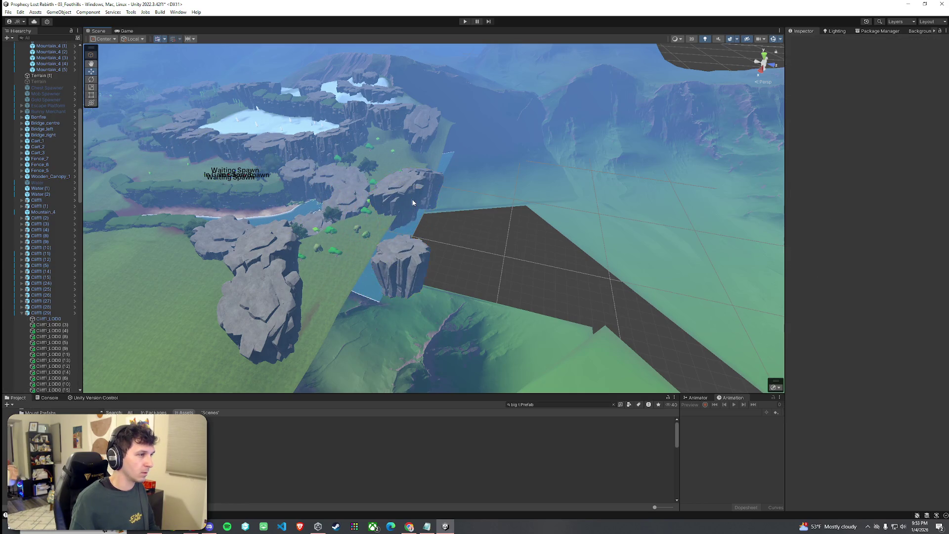
click(404, 195)
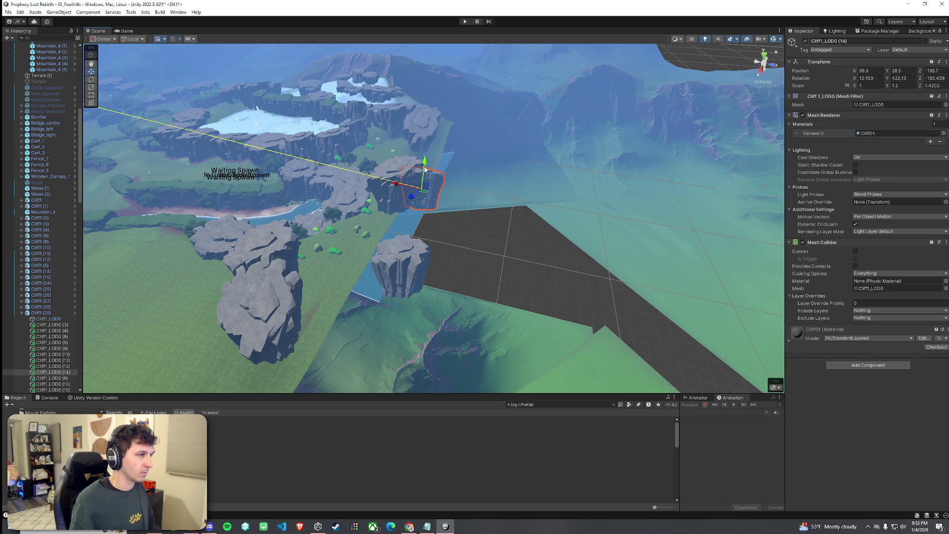
key(e)
mouse_move(402, 173)
mouse_down()
mouse_move(568, 157)
mouse_move(400, 172)
mouse_up()
click(410, 269)
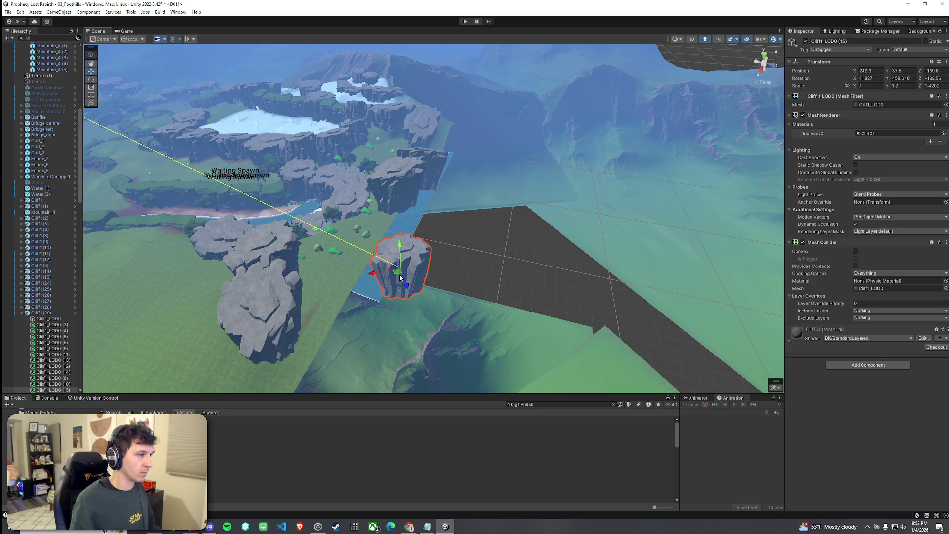
mouse_move(378, 238)
mouse_down()
mouse_move(382, 203)
mouse_move(373, 224)
mouse_move(284, 218)
mouse_move(570, 172)
mouse_move(547, 121)
mouse_move(424, 159)
mouse_up()
Duplicate the cliff behind the tree valley and slide the copy right of the trees.
click(407, 168)
key(ctrl+d)
scroll(395, 165, down, 5)
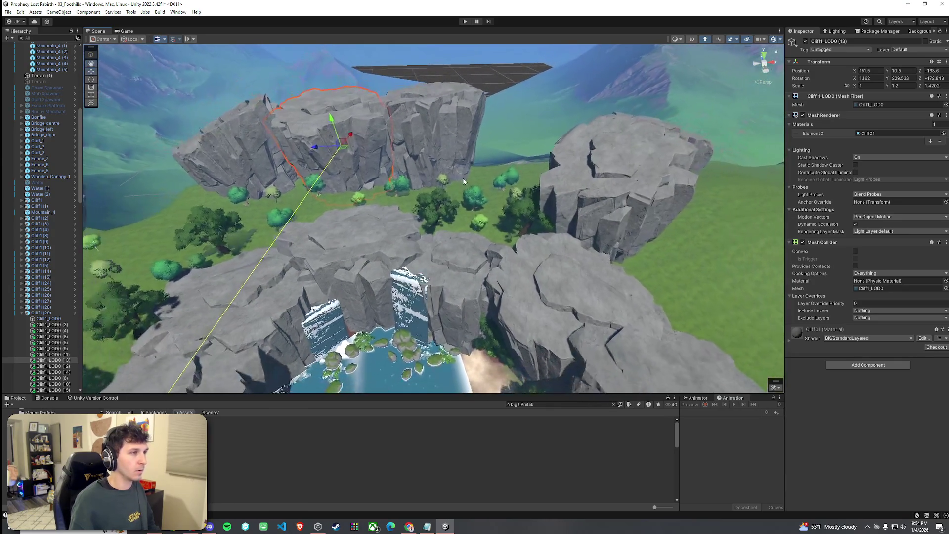
mouse_move(345, 151)
mouse_down()
mouse_move(465, 124)
mouse_move(529, 133)
mouse_up()
click(480, 162)
drag(481, 161, 522, 183)
scroll(519, 183, up, 5)
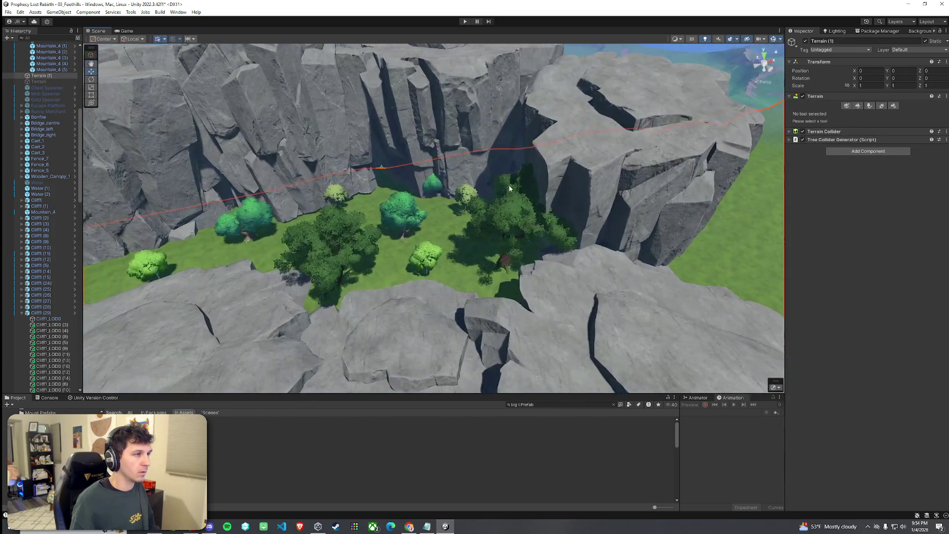
click(870, 106)
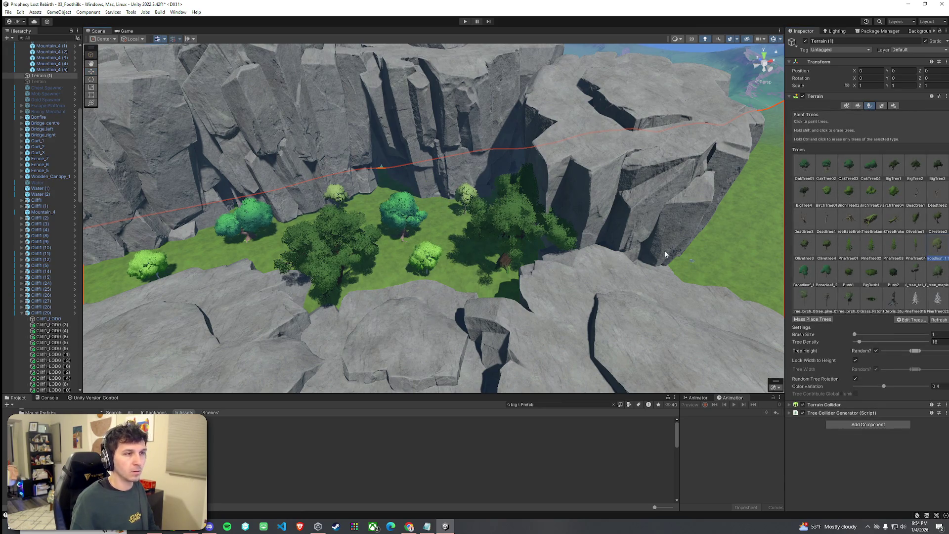
Fly the Scene view into the tree valley and turn it to look across the gray cliff wall.
scroll(665, 254, up, 10)
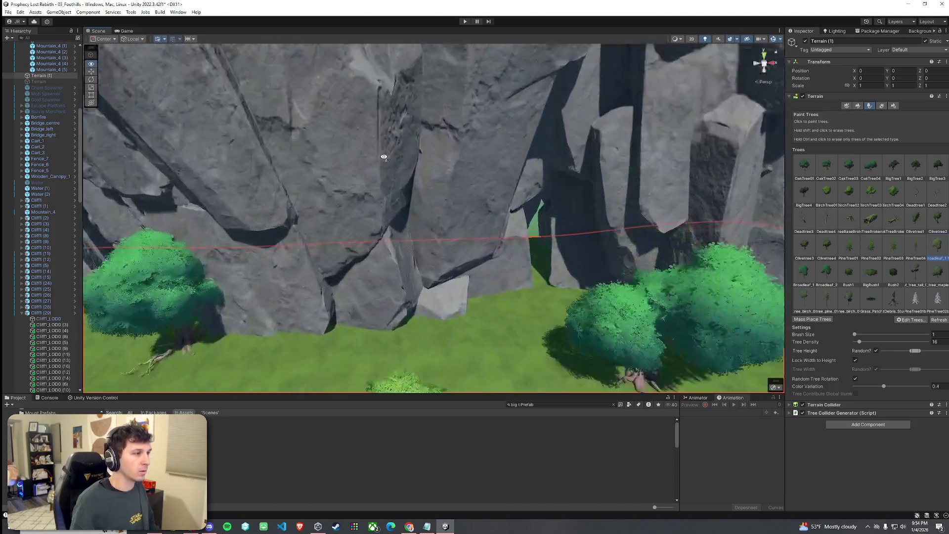
mouse_move(665, 255)
mouse_down()
mouse_move(223, 156)
mouse_move(113, 176)
mouse_move(346, 188)
mouse_move(544, 168)
mouse_up()
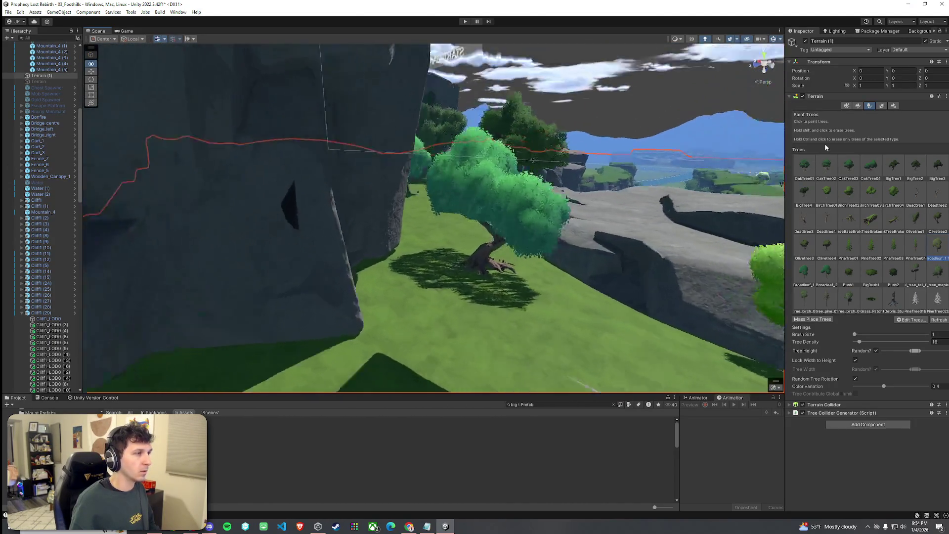
scroll(435, 218, up, 5)
drag(713, 172, 681, 168)
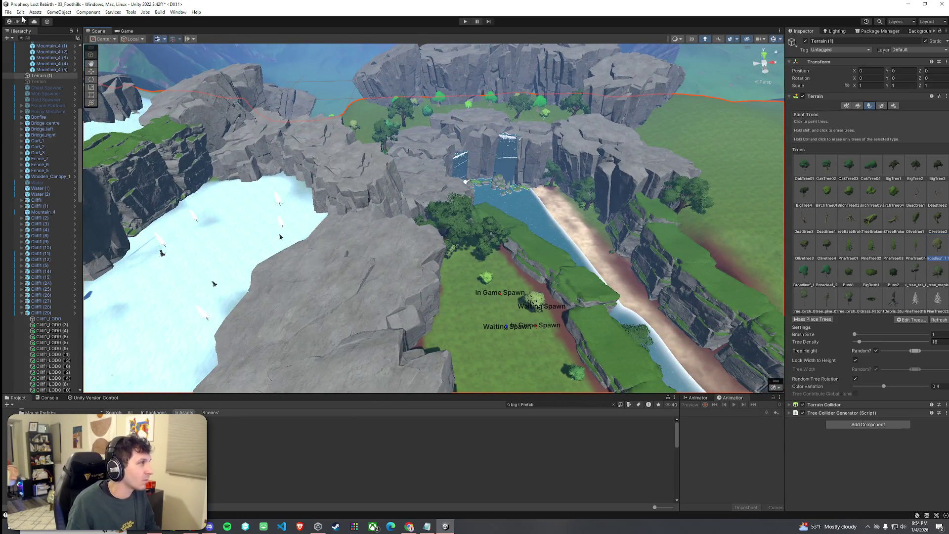
click(20, 12)
click(29, 22)
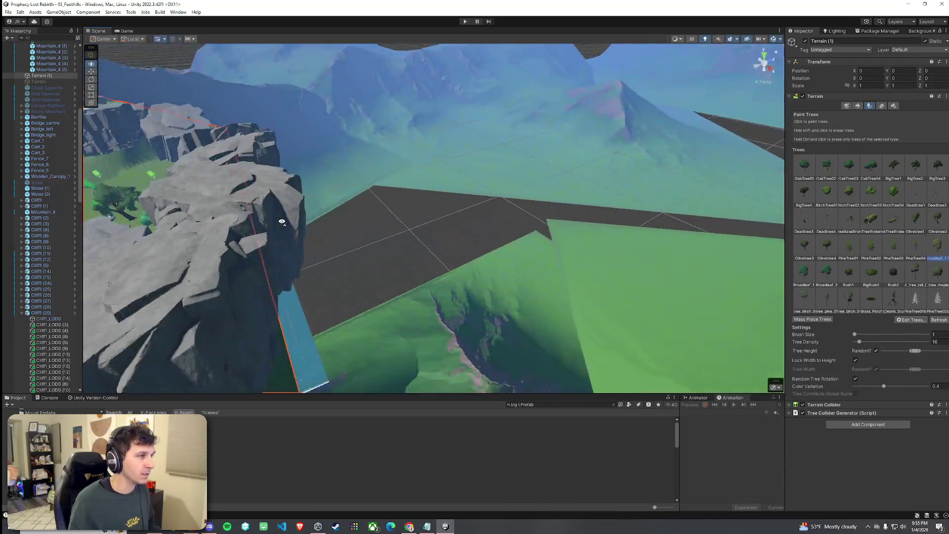
mouse_move(282, 221)
mouse_down()
mouse_move(398, 200)
mouse_move(98, 195)
mouse_move(381, 250)
mouse_move(209, 278)
mouse_move(340, 405)
mouse_up()
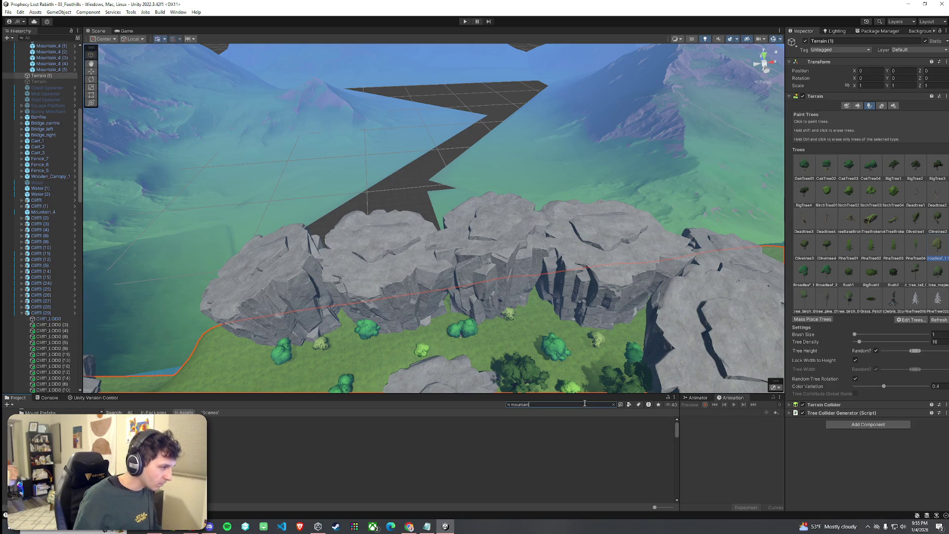
Filter the mountain search to prefabs and drop Mountain_1 into the scene behind the canyon.
click(630, 406)
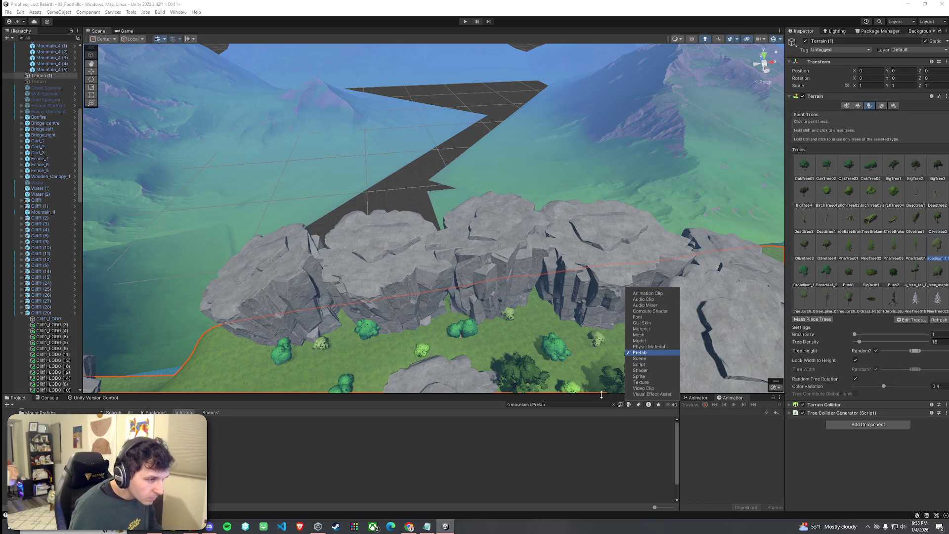
click(440, 431)
key(Down)
key(Down)
key(Down)
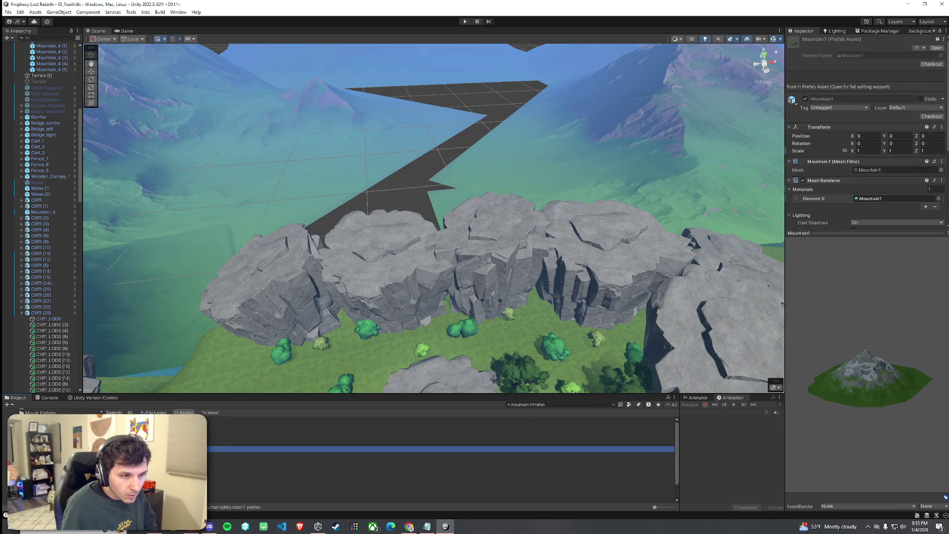
drag(440, 449, 365, 306)
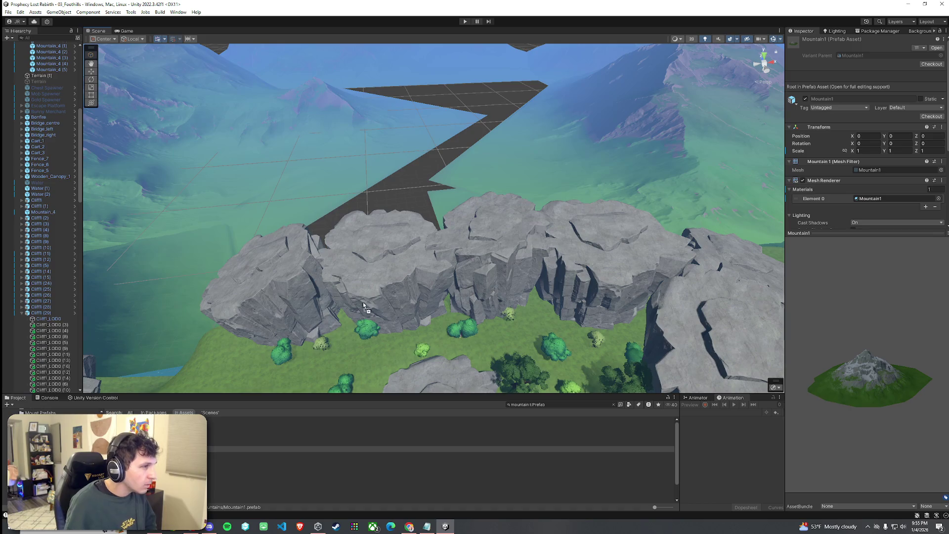
mouse_move(431, 211)
mouse_down()
mouse_move(435, 230)
mouse_move(209, 463)
mouse_up()
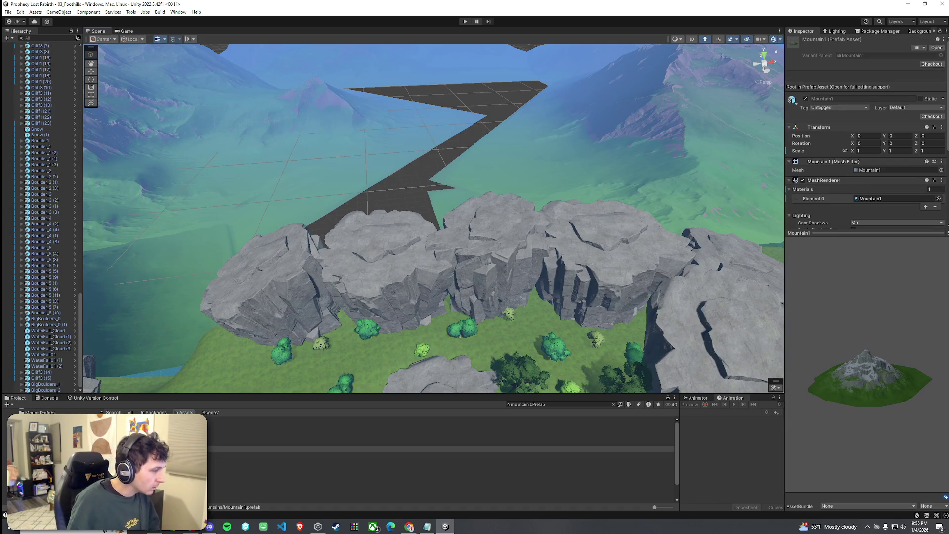
click(210, 460)
key(Down)
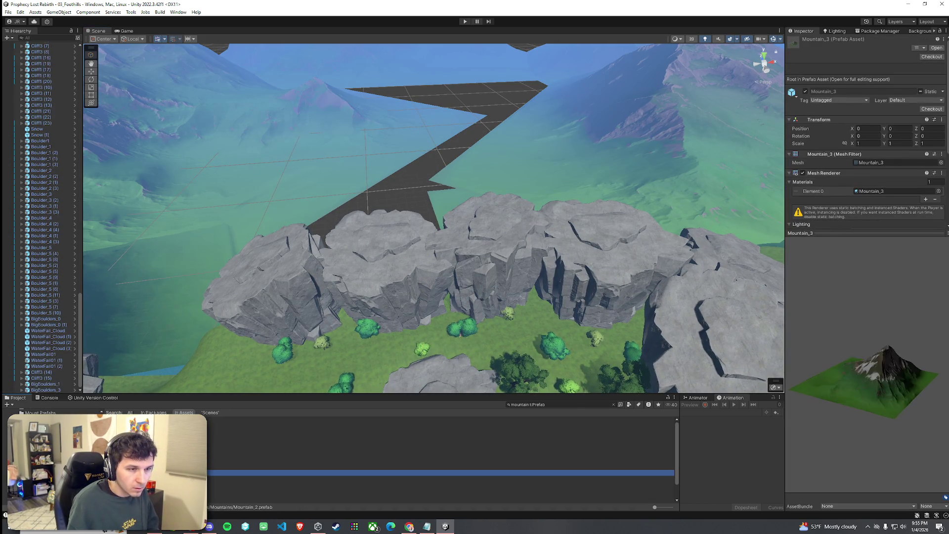
key(Up)
mouse_move(210, 467)
mouse_down()
mouse_move(410, 240)
mouse_move(455, 126)
mouse_move(478, 102)
mouse_move(502, 102)
mouse_move(469, 137)
mouse_up()
scroll(478, 103, down, 5)
Rotate Mountain_1 to about 143 degrees on Y, then bring up the Lighting settings.
key(e)
mouse_move(517, 113)
mouse_down()
mouse_move(378, 149)
mouse_move(445, 172)
mouse_move(280, 240)
mouse_move(361, 210)
mouse_move(479, 119)
mouse_move(437, 94)
mouse_move(347, 186)
mouse_move(364, 212)
mouse_move(409, 180)
mouse_up()
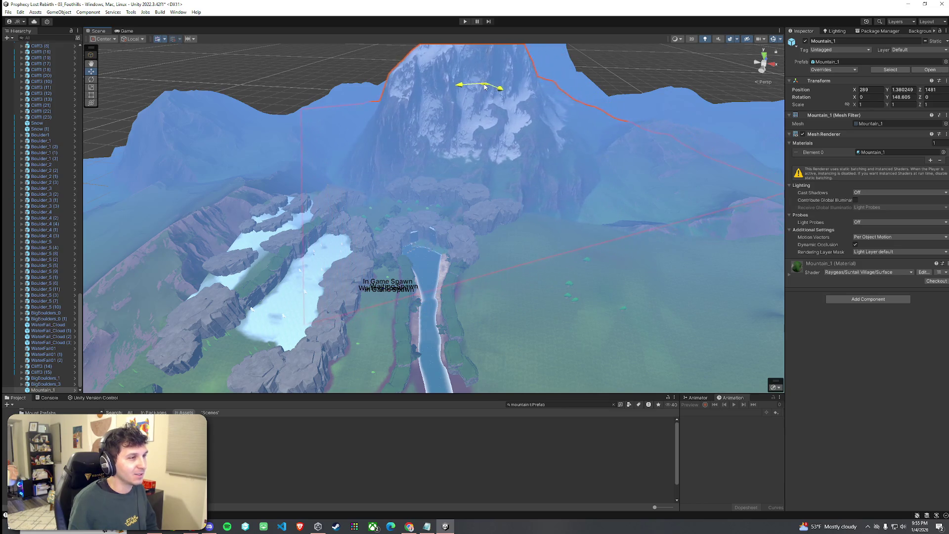
mouse_move(490, 155)
mouse_down()
mouse_move(495, 147)
mouse_move(422, 129)
mouse_move(149, 172)
mouse_move(192, 185)
mouse_up()
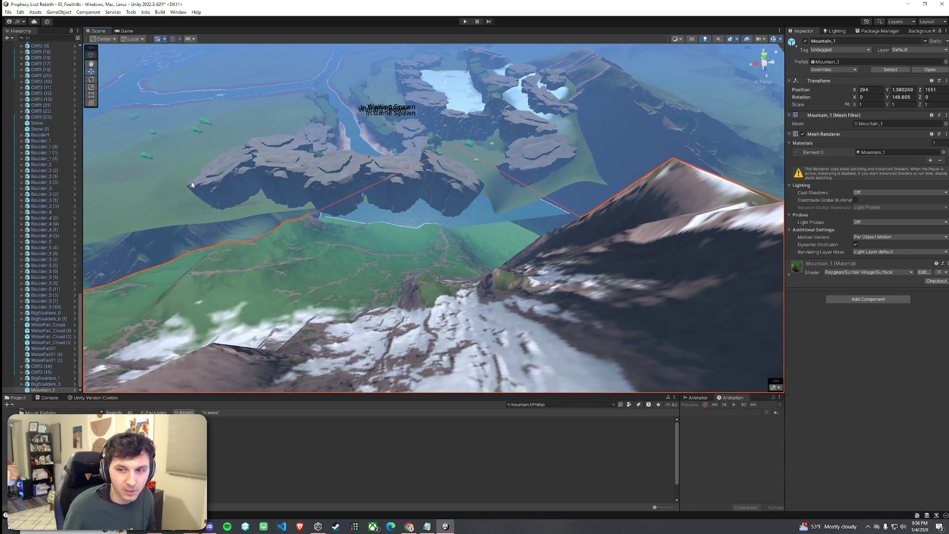
click(12, 22)
click(216, 107)
mouse_move(292, 151)
mouse_down()
mouse_move(326, 140)
mouse_move(454, 135)
mouse_move(673, 64)
mouse_move(450, 149)
mouse_move(519, 148)
mouse_move(606, 92)
mouse_move(618, 96)
mouse_move(591, 134)
mouse_move(508, 149)
mouse_move(624, 71)
mouse_move(643, 73)
mouse_move(470, 93)
mouse_up()
click(846, 32)
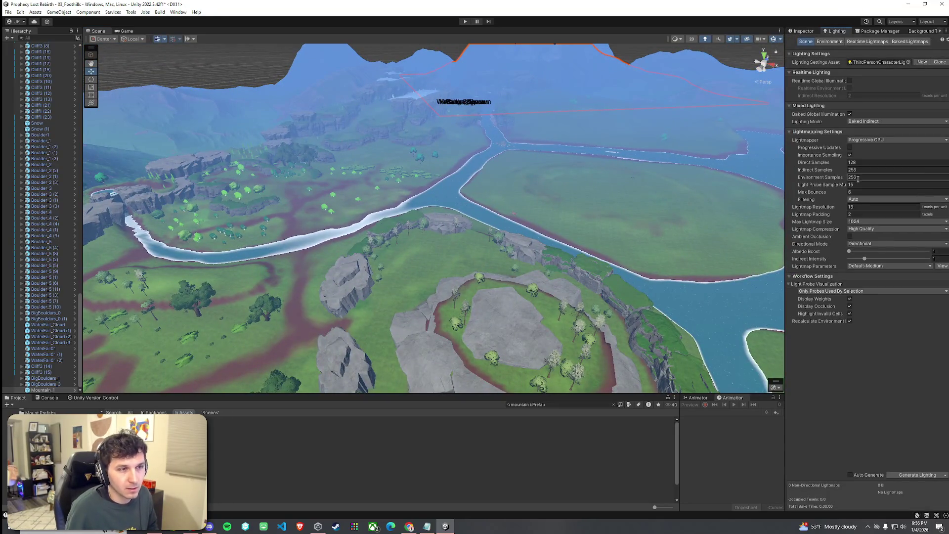
Turn off Fog in the Lighting Environment settings and save the scene.
click(829, 42)
click(850, 171)
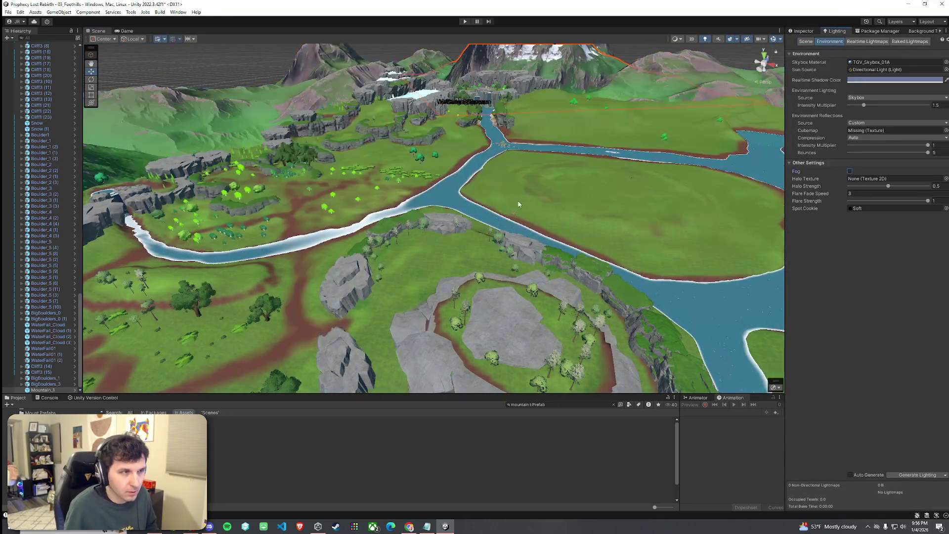
key(f)
click(21, 11)
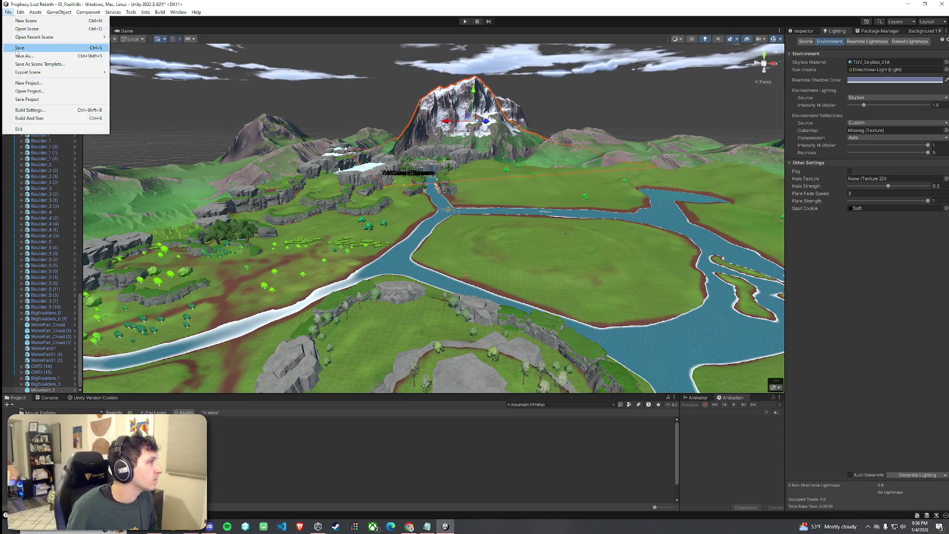
Get a closer view of the river fork and select its boulder cluster.
mouse_move(277, 237)
alt+mouse_down()
mouse_move(301, 213)
mouse_move(332, 203)
mouse_move(349, 178)
mouse_move(300, 263)
alt+mouse_up()
scroll(300, 263, down, 6)
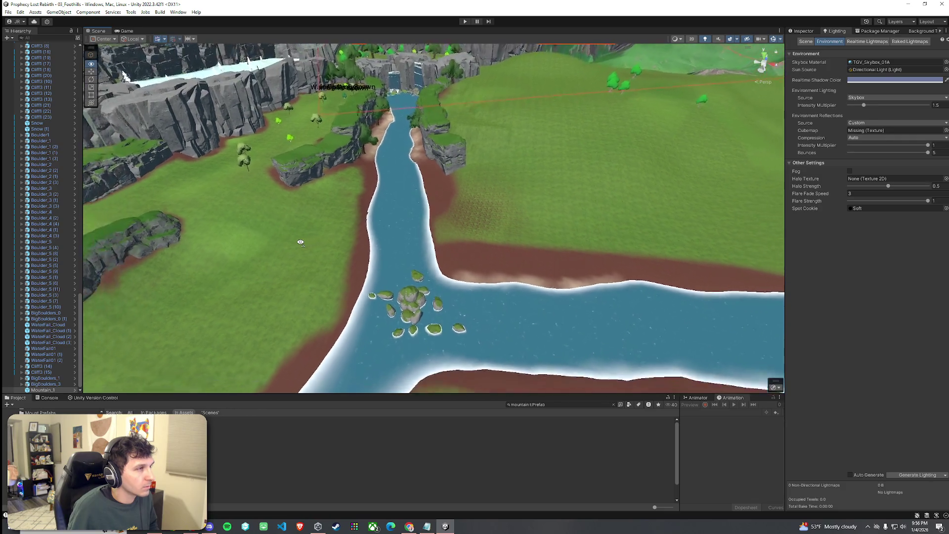
click(423, 247)
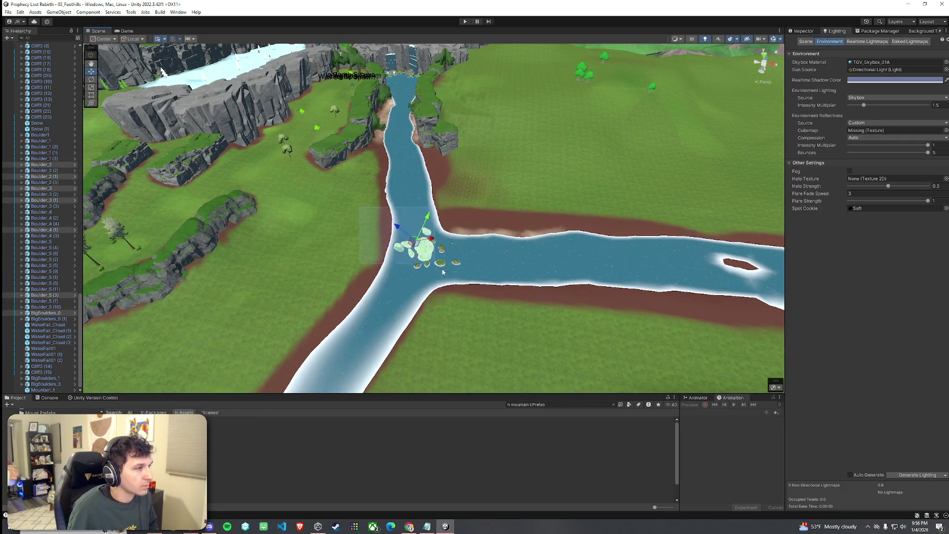
Move the boulder cluster up to the waterfall base using world-aligned handles, then check the Game view.
mouse_move(81, 299)
mouse_down()
mouse_move(89, 39)
mouse_move(85, 293)
mouse_move(226, 338)
mouse_up()
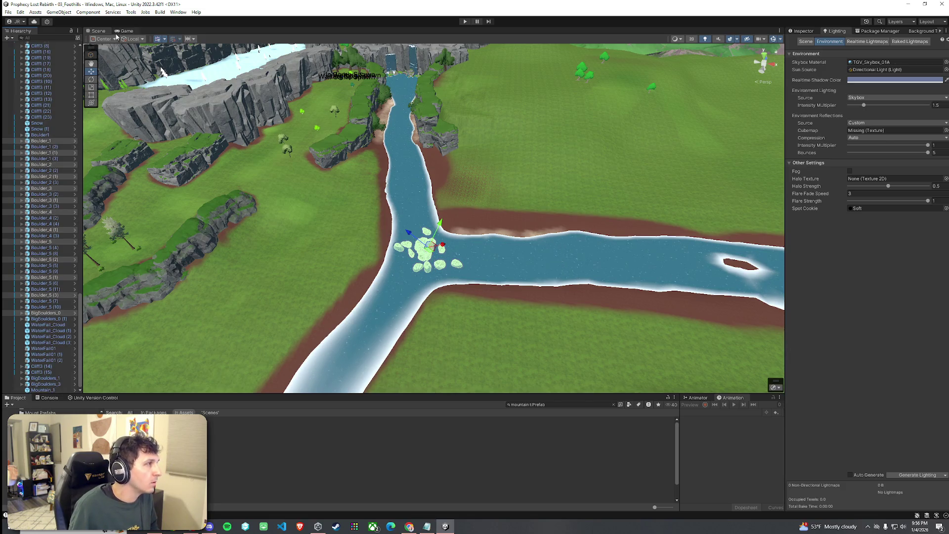
click(131, 38)
drag(434, 255, 410, 92)
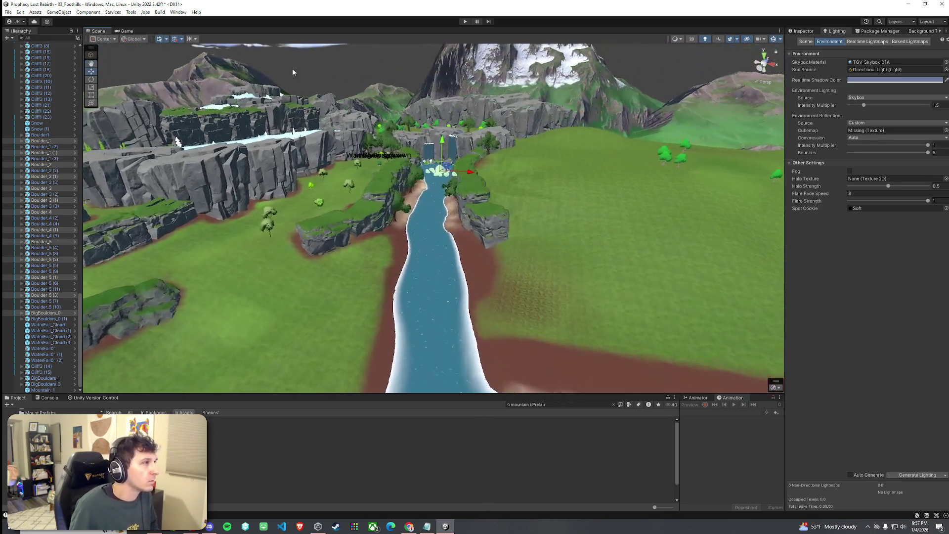
click(127, 32)
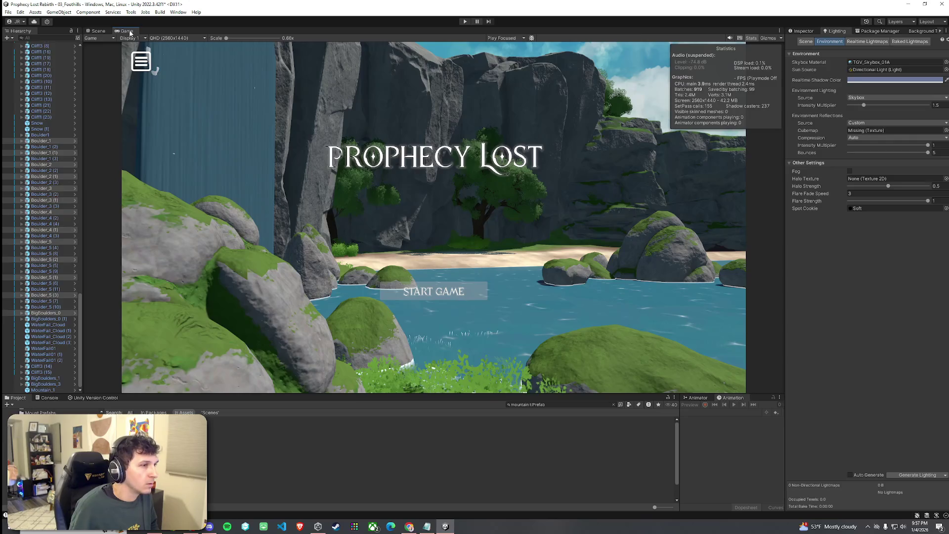
Delete the Boulder_5 (3) boulder from the cluster by the water.
drag(232, 135, 302, 151)
key(f)
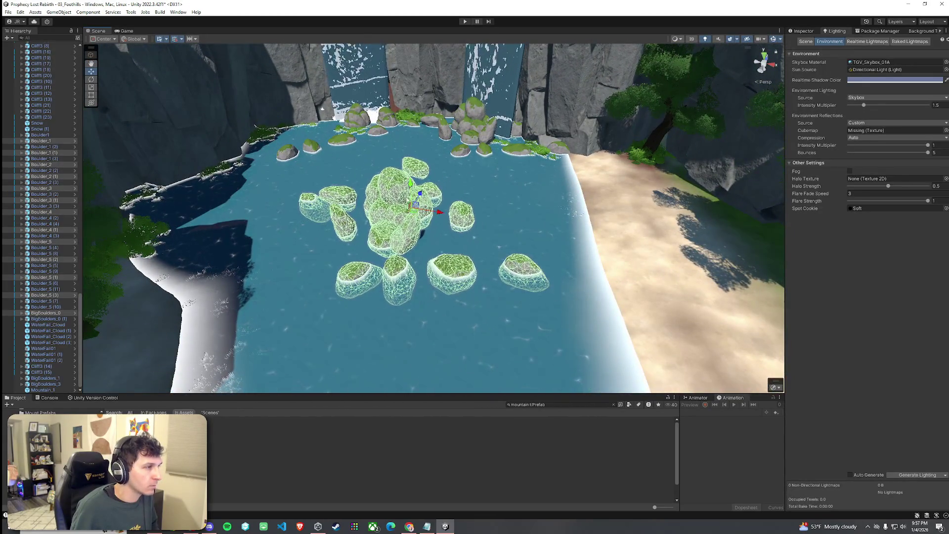
mouse_move(410, 184)
mouse_down()
mouse_move(394, 186)
mouse_move(393, 173)
mouse_move(485, 148)
mouse_move(577, 174)
mouse_move(430, 186)
mouse_move(429, 203)
mouse_move(357, 194)
mouse_move(330, 204)
mouse_move(361, 217)
mouse_up()
click(429, 186)
key(Delete)
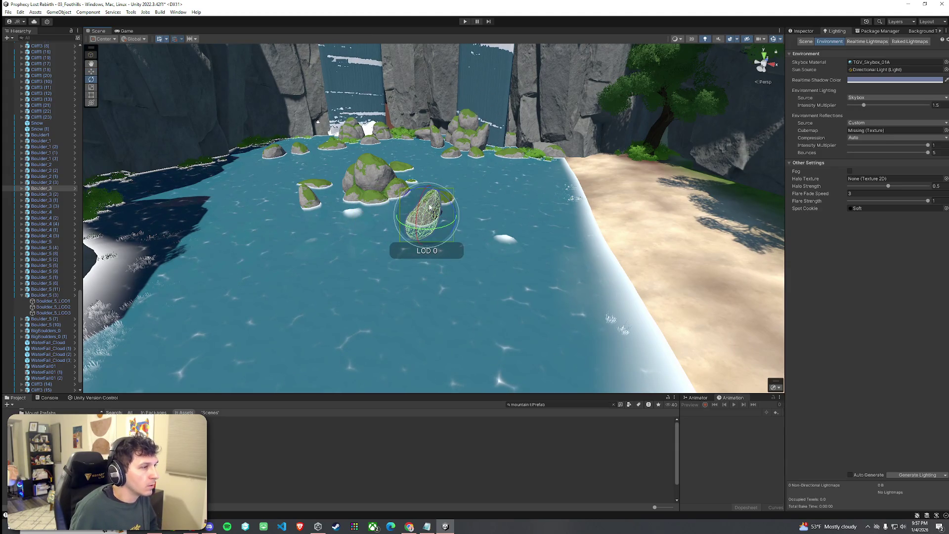
Select a boulder in the waterfall pool and check the rearranged boulders on the title screen.
mouse_move(428, 209)
mouse_down()
mouse_move(448, 249)
mouse_move(445, 207)
mouse_move(460, 199)
mouse_move(582, 202)
mouse_move(555, 217)
mouse_move(460, 205)
mouse_move(478, 187)
mouse_move(482, 263)
mouse_up()
click(553, 218)
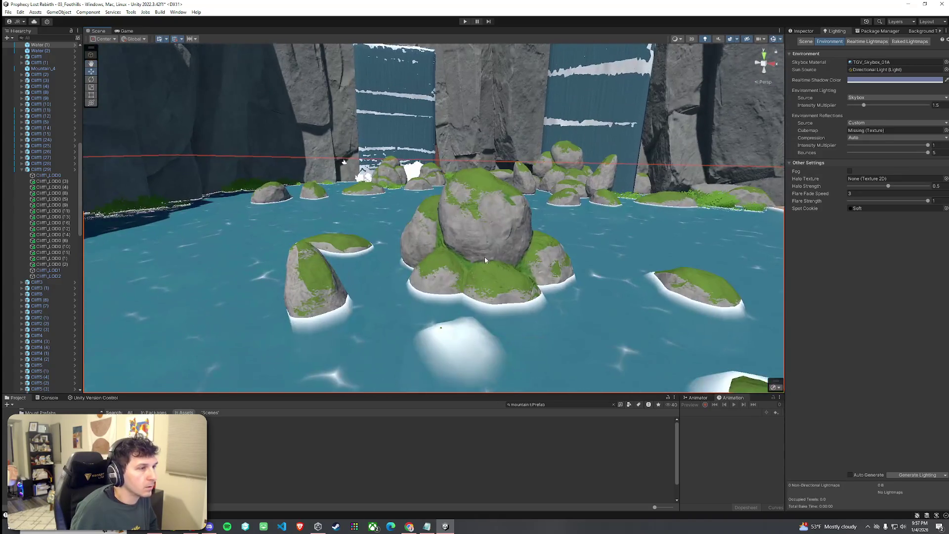
click(482, 264)
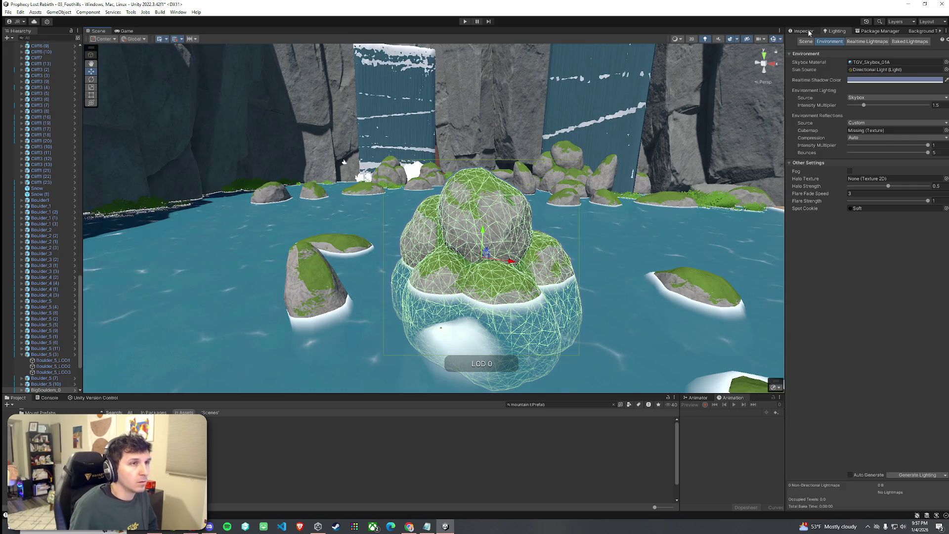
click(8, 12)
click(127, 30)
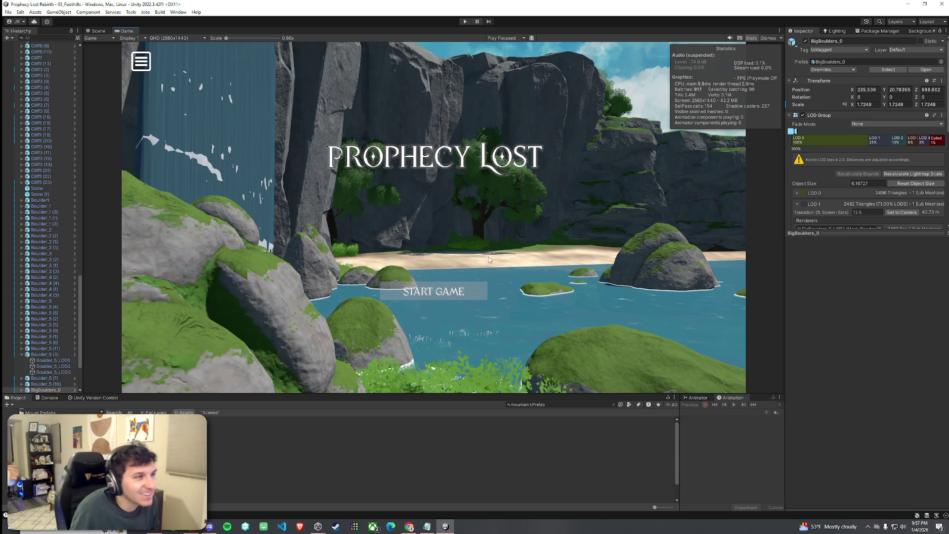
Save the scene and collapse GameManager's children in the Hierarchy.
click(7, 12)
click(30, 48)
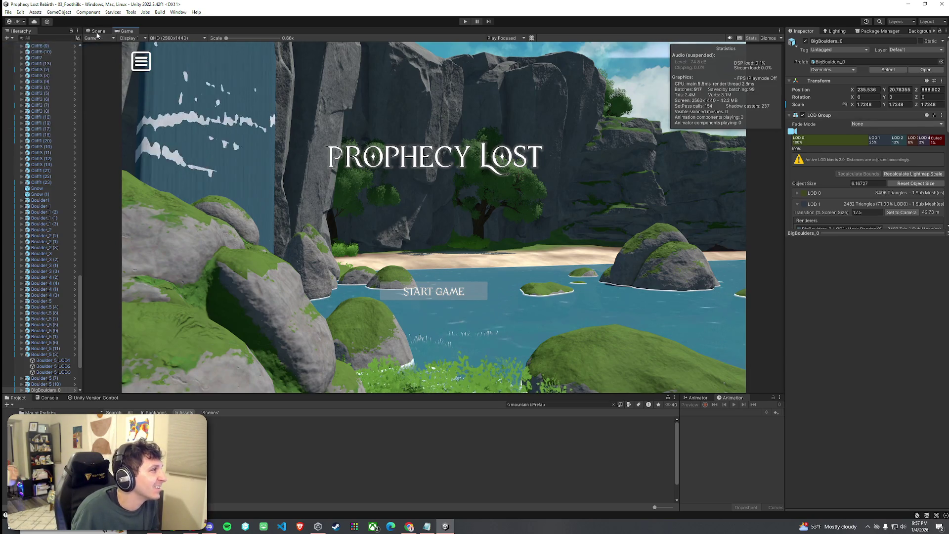
scroll(66, 189, up, 20)
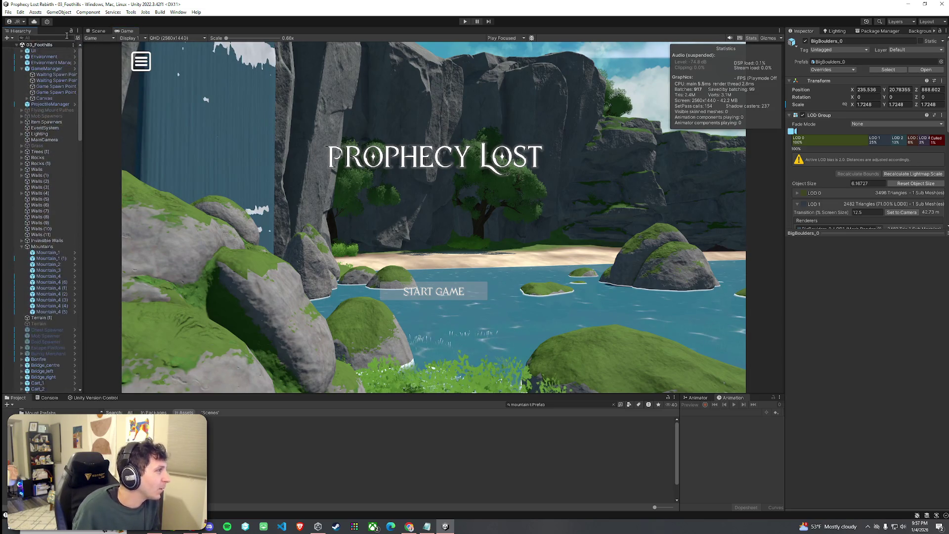
click(21, 69)
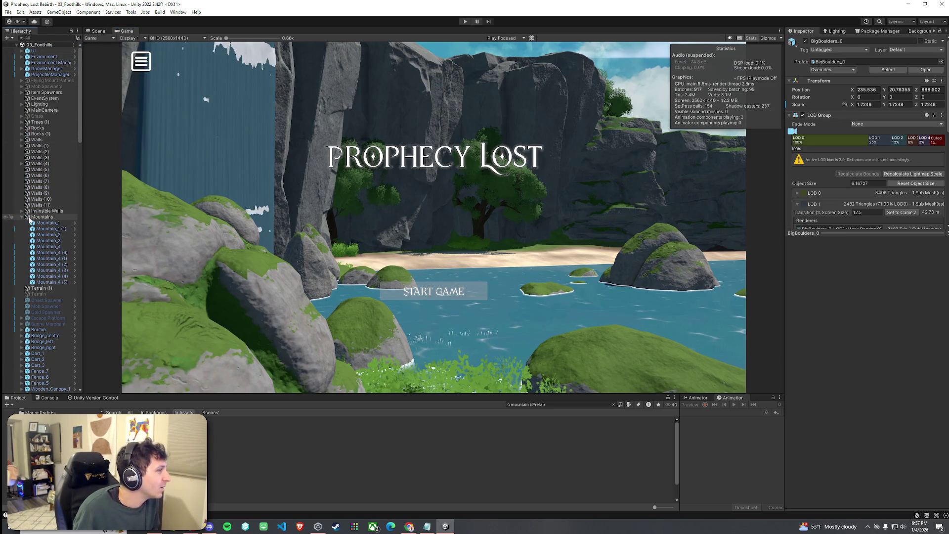
scroll(27, 238, down, 15)
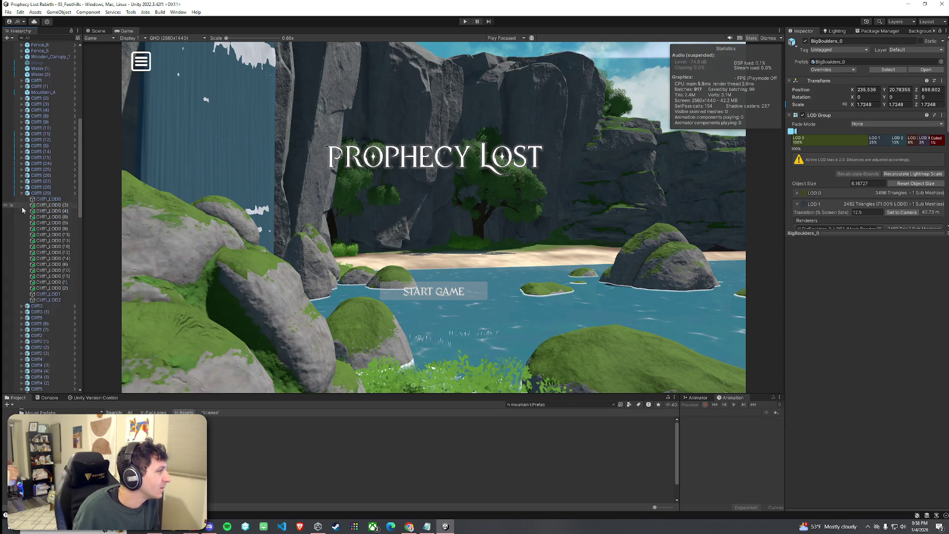
scroll(22, 196, down, 15)
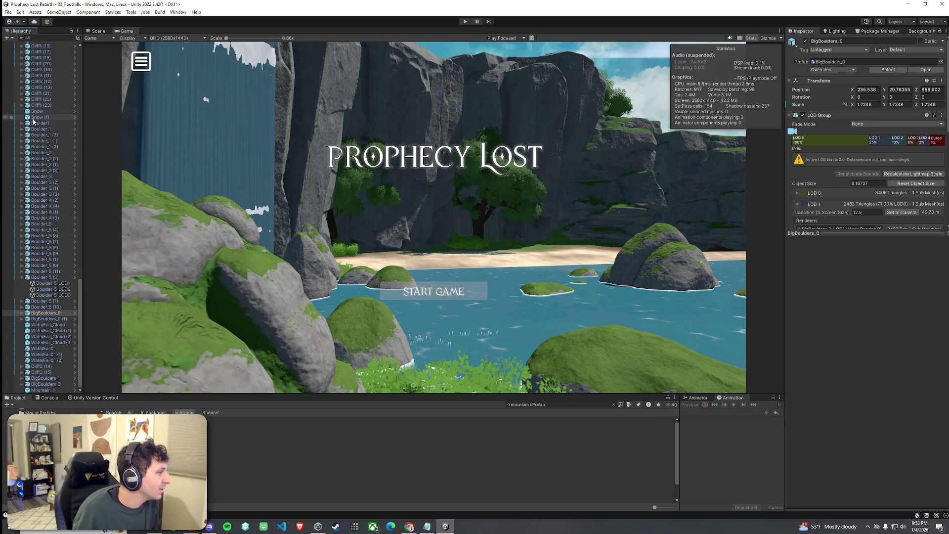
click(20, 12)
click(75, 48)
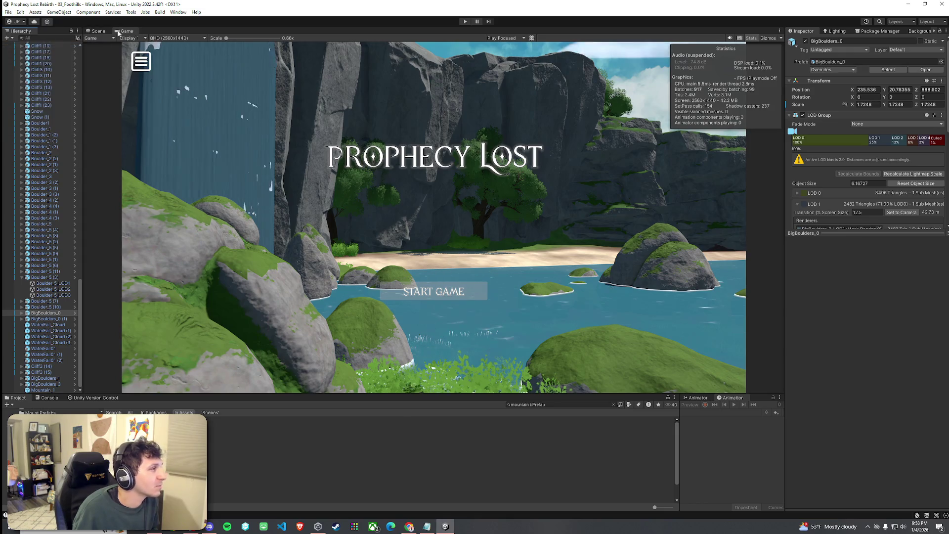
Select Terrain (1) by the beach and compare it against the title screen in the Game view.
click(117, 32)
mouse_move(343, 172)
mouse_down()
mouse_move(435, 207)
mouse_move(401, 200)
mouse_move(387, 183)
mouse_move(428, 198)
mouse_move(314, 205)
mouse_move(826, 202)
mouse_move(728, 207)
mouse_move(653, 239)
mouse_move(635, 262)
mouse_up()
click(434, 206)
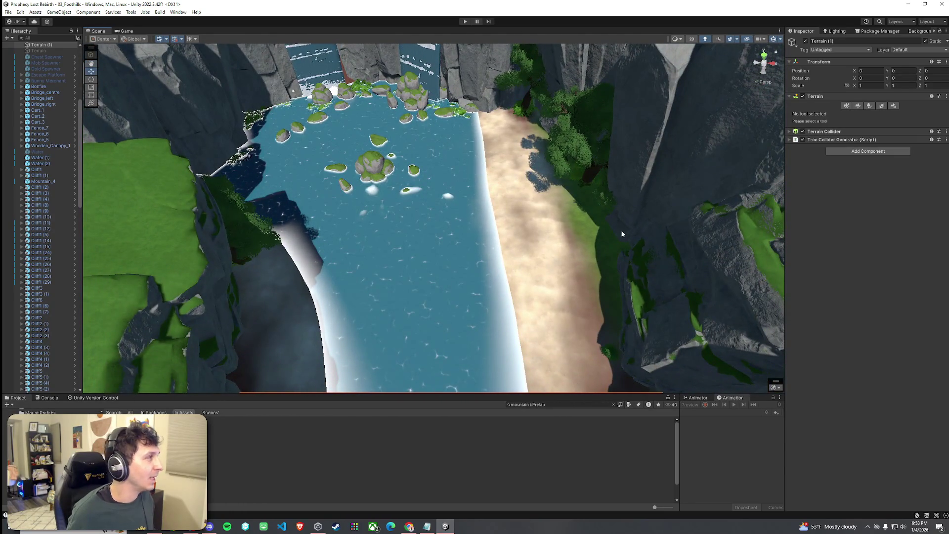
click(125, 31)
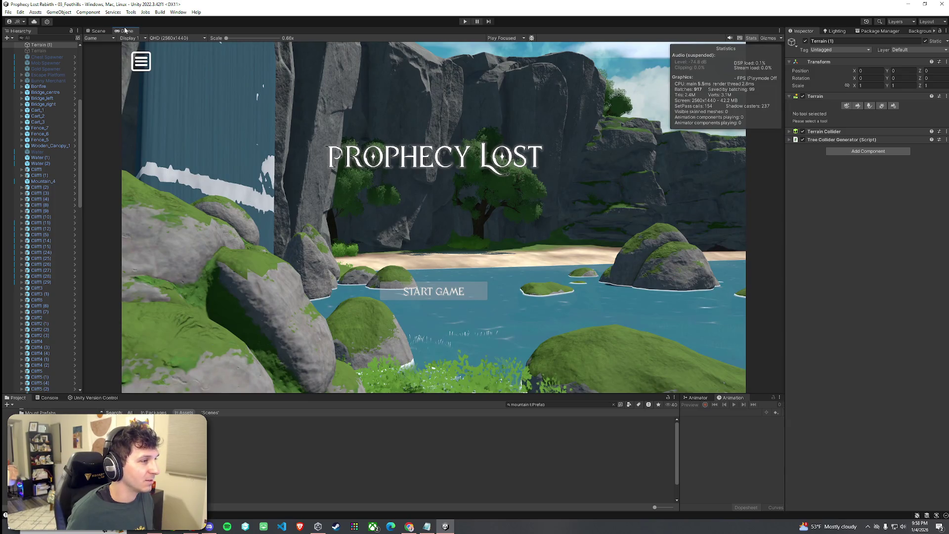
click(108, 33)
Save the scene and select the Water (1) plane.
drag(346, 158, 373, 166)
click(8, 12)
key(Escape)
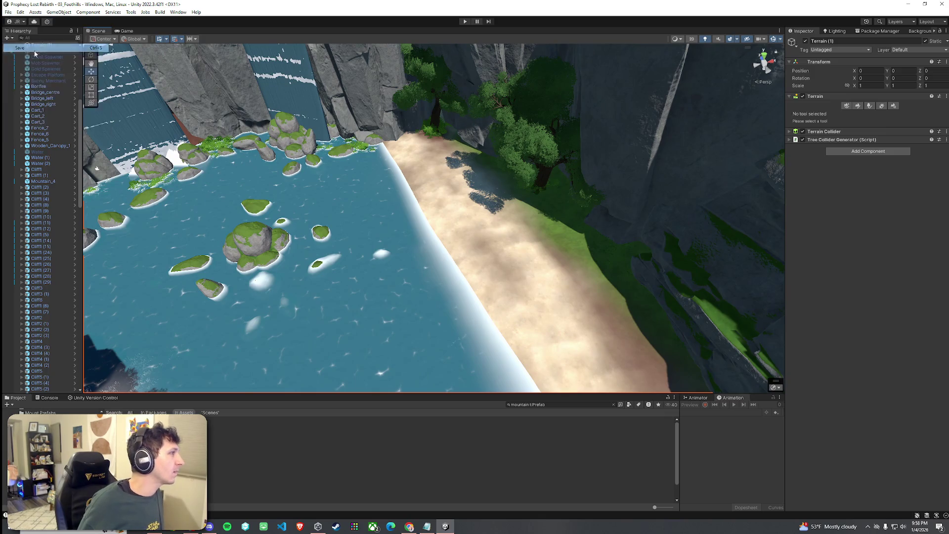
click(453, 215)
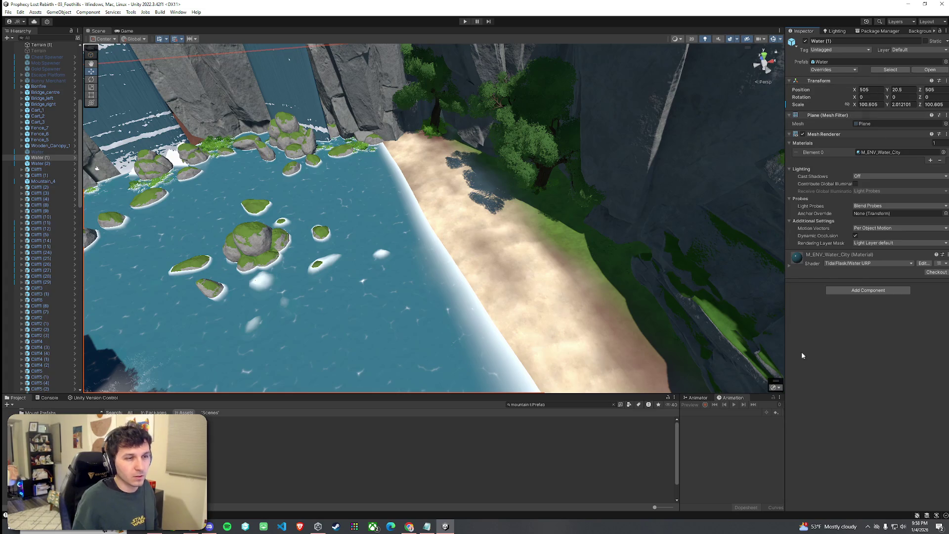
Select Terrain (1) and switch its terrain tool to Paint Texture.
click(582, 314)
click(543, 288)
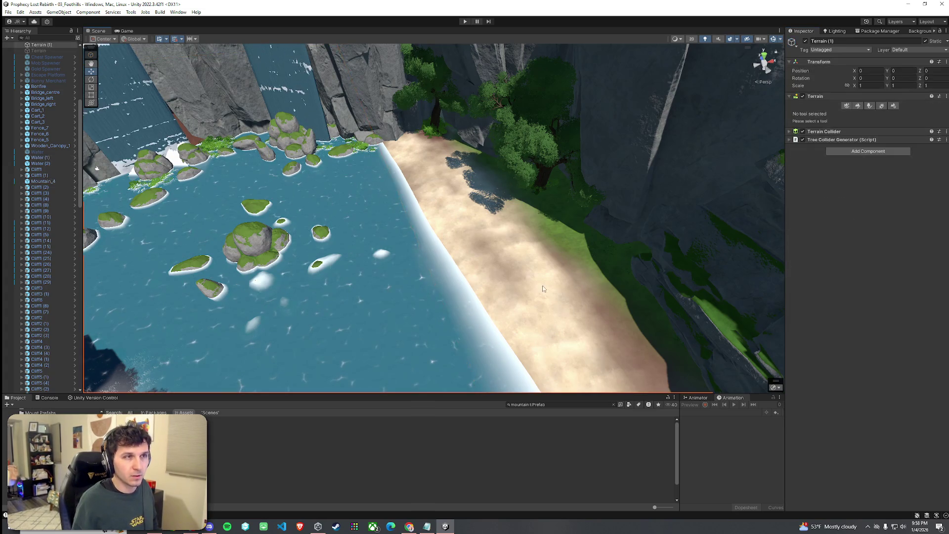
click(870, 106)
click(859, 107)
click(875, 105)
click(859, 107)
click(841, 113)
click(821, 131)
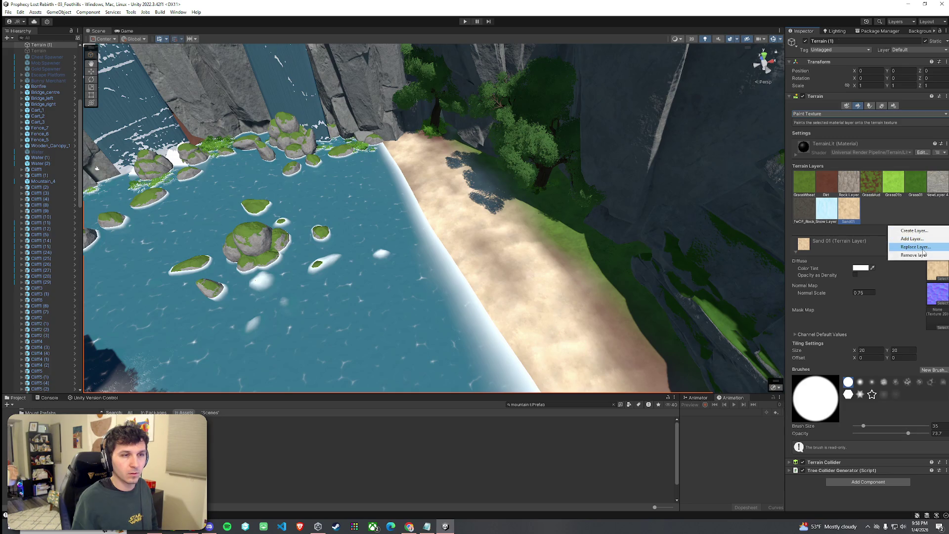
Replace the Sand01 layer with Gravel after trying SandFine_gravel and Gravel1.
click(916, 247)
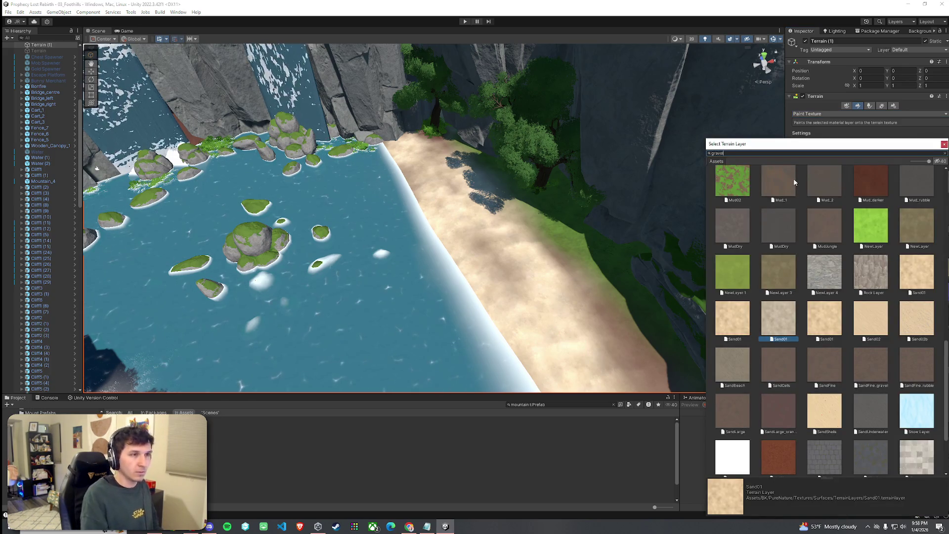
text(gravel)
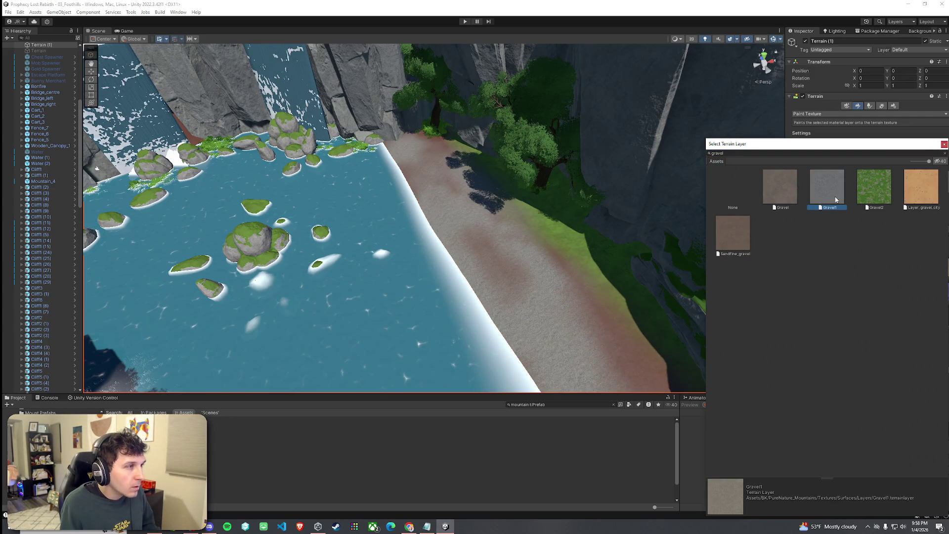
click(779, 196)
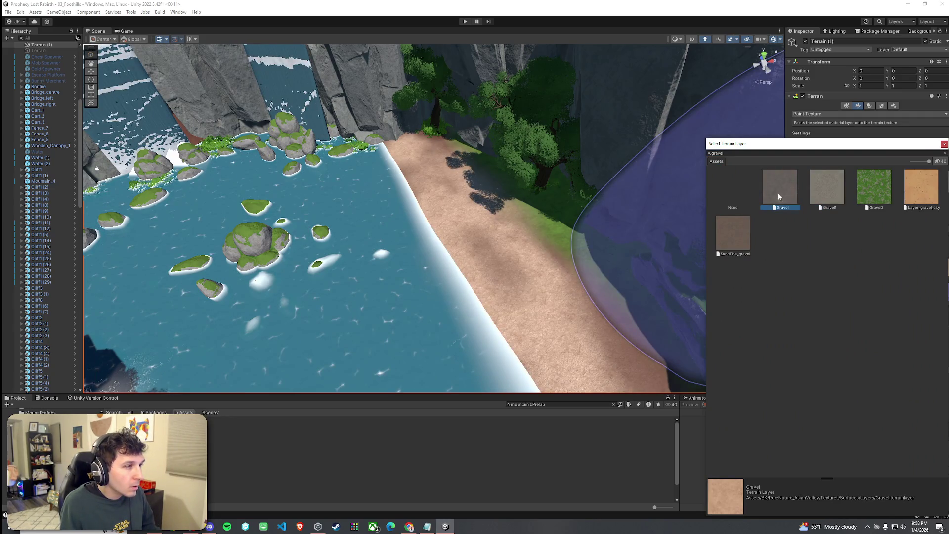
click(735, 230)
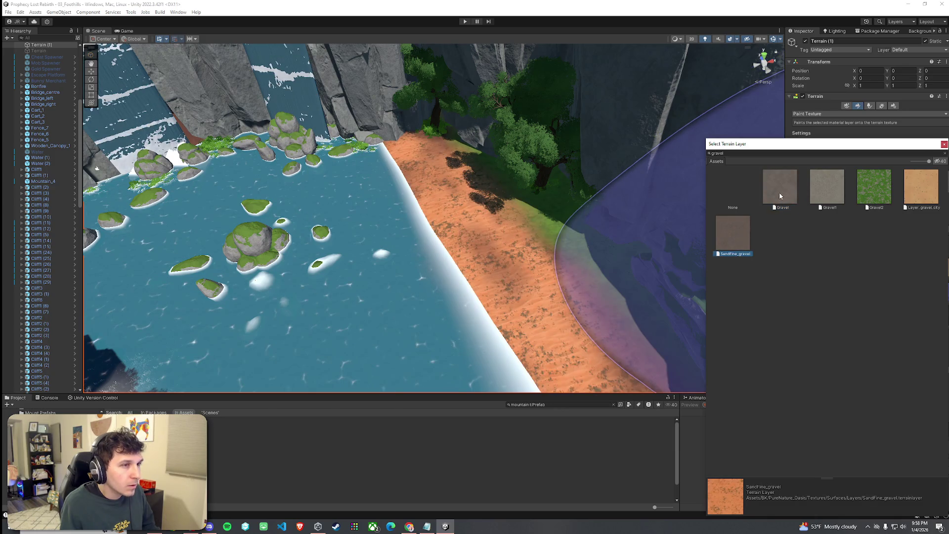
click(828, 196)
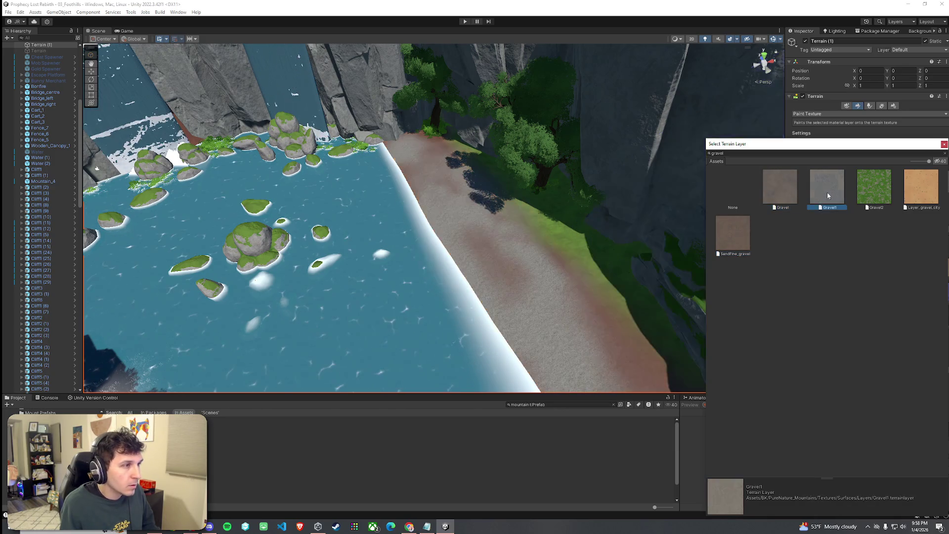
click(792, 201)
double_click(779, 193)
mouse_move(396, 223)
mouse_down()
mouse_move(185, 215)
mouse_move(144, 225)
mouse_move(307, 163)
mouse_move(398, 179)
mouse_move(416, 195)
mouse_move(633, 181)
mouse_move(346, 124)
mouse_up()
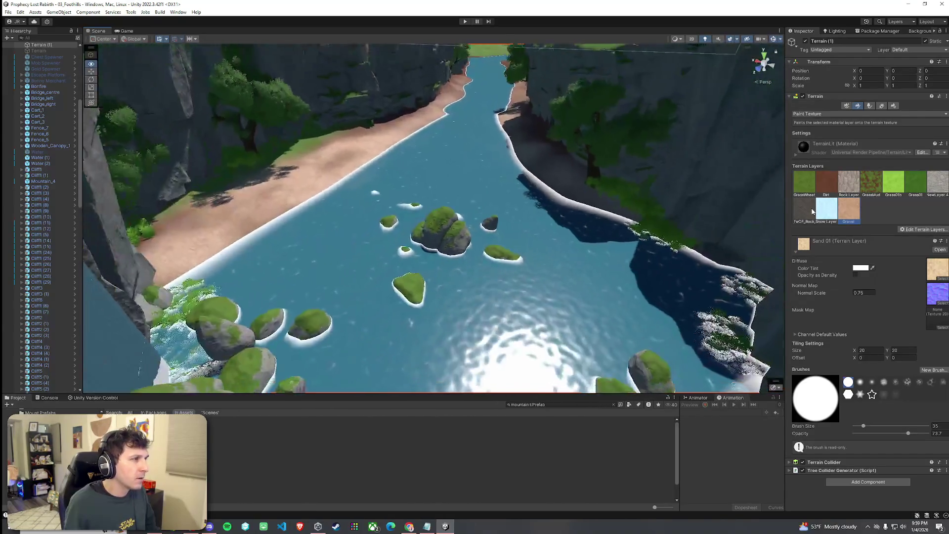
click(126, 30)
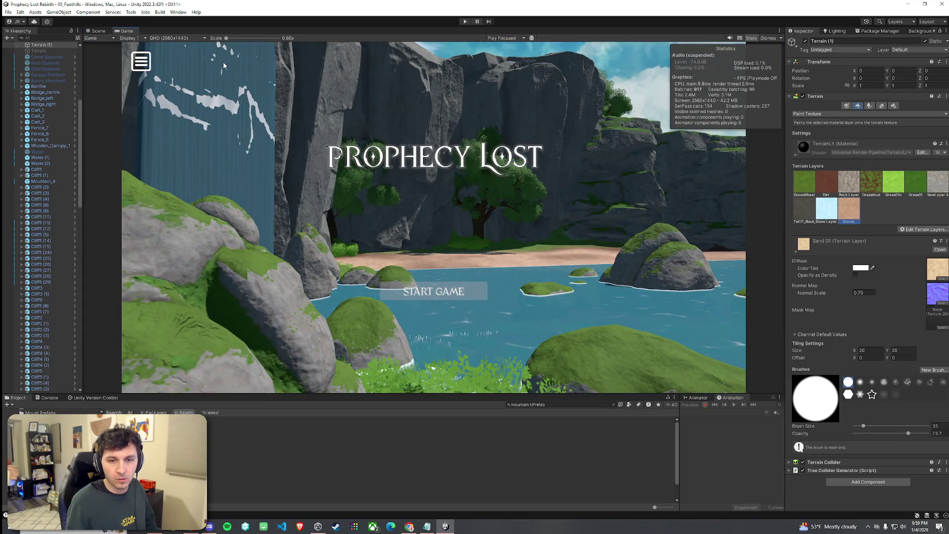
click(99, 31)
mouse_move(376, 149)
mouse_down()
mouse_move(396, 140)
mouse_move(572, 198)
mouse_move(731, 205)
mouse_move(650, 228)
mouse_move(489, 197)
mouse_up()
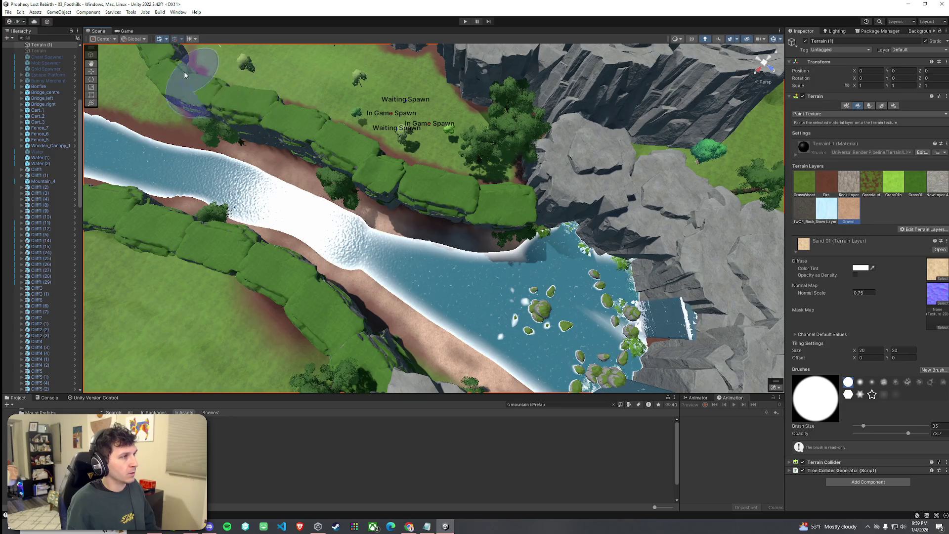
drag(235, 102, 219, 67)
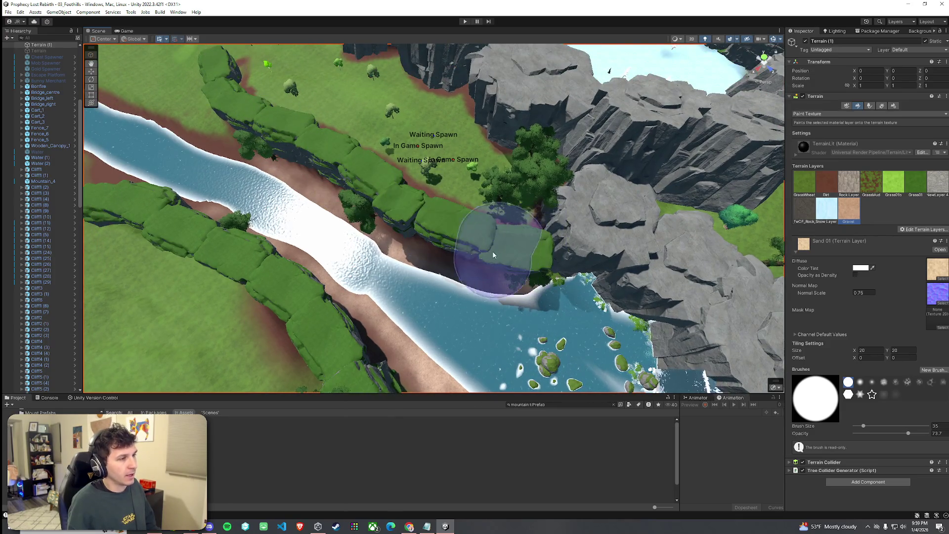
Fly the Scene camera over the river and canyon down to the grassy meadow by the cliffs.
mouse_move(502, 225)
mouse_down()
mouse_move(621, 155)
mouse_move(630, 127)
mouse_move(256, 92)
mouse_move(279, 110)
mouse_move(53, 61)
mouse_move(46, 150)
mouse_move(36, 147)
mouse_up()
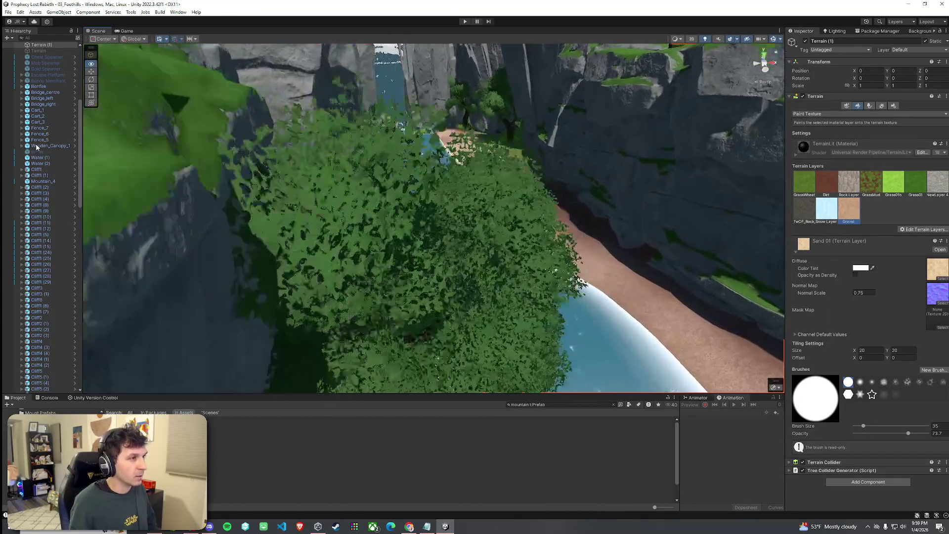
mouse_move(16, 116)
mouse_down()
mouse_move(917, 104)
mouse_move(811, 77)
mouse_move(921, 157)
mouse_move(931, 144)
mouse_move(60, 149)
mouse_up()
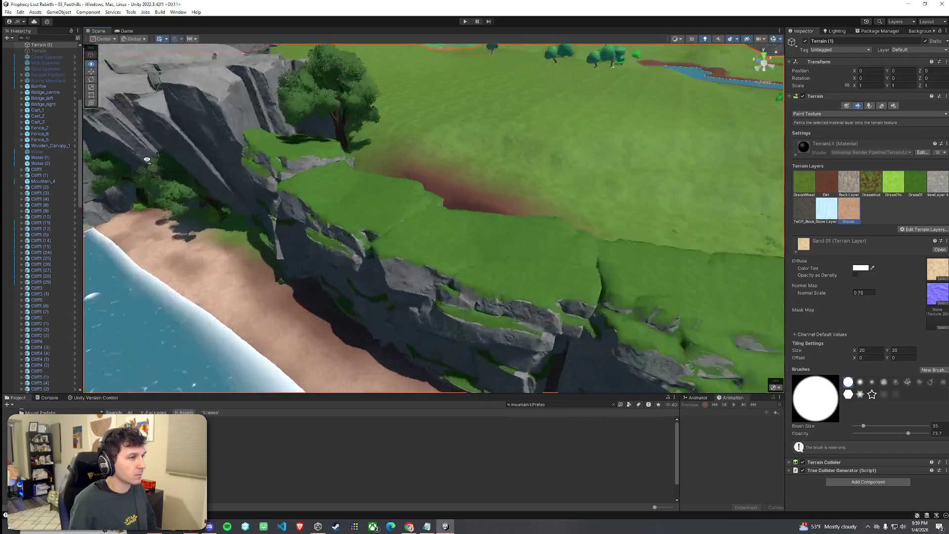
mouse_move(147, 159)
mouse_down()
mouse_move(572, 170)
mouse_move(595, 197)
mouse_move(717, 164)
mouse_move(535, 143)
mouse_up()
mouse_move(453, 139)
mouse_down()
mouse_move(446, 152)
mouse_move(683, 160)
mouse_move(761, 152)
mouse_move(802, 131)
mouse_move(687, 133)
mouse_move(778, 133)
mouse_move(697, 133)
mouse_move(745, 133)
mouse_move(767, 158)
mouse_move(619, 159)
mouse_up()
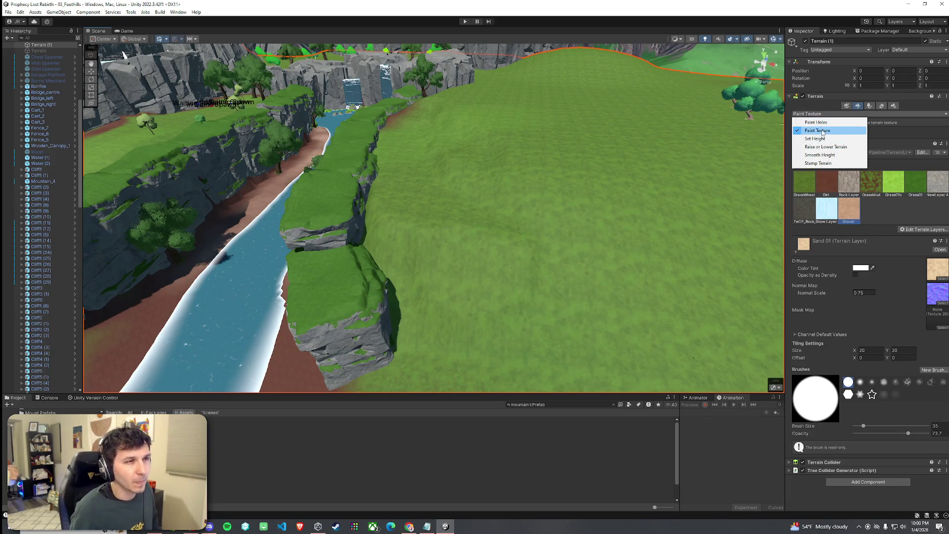
Smooth the grassy slope briefly, then switch to Set Height with a smaller brush.
click(823, 155)
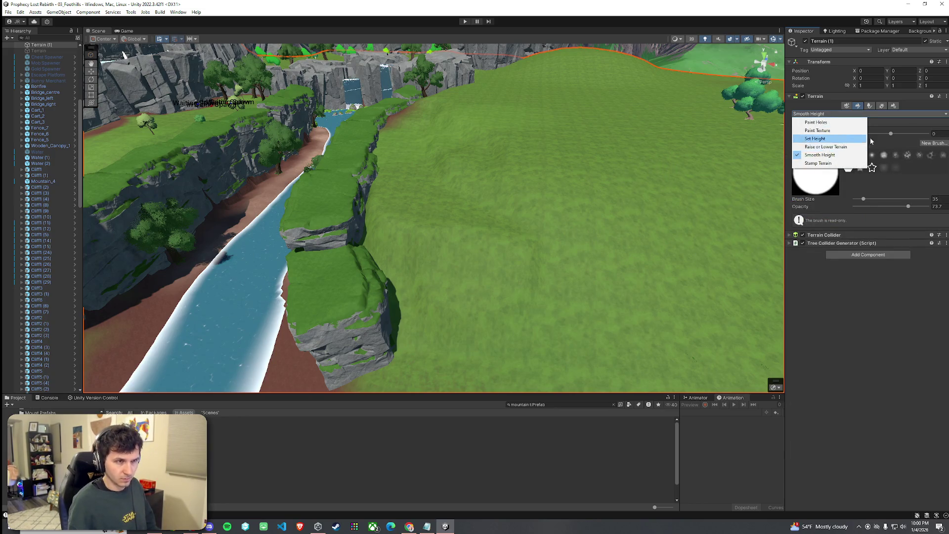
mouse_move(489, 188)
mouse_down()
mouse_move(454, 130)
mouse_move(419, 217)
mouse_up()
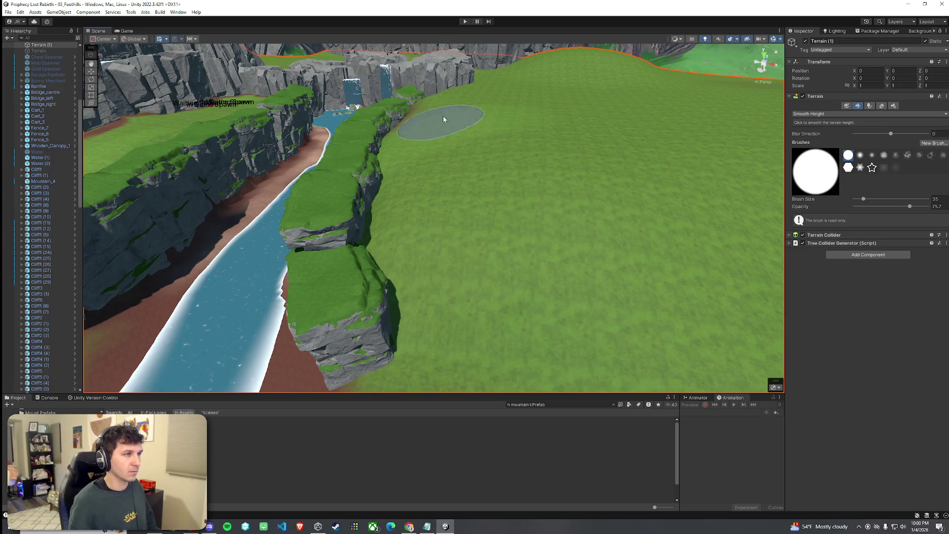
click(832, 113)
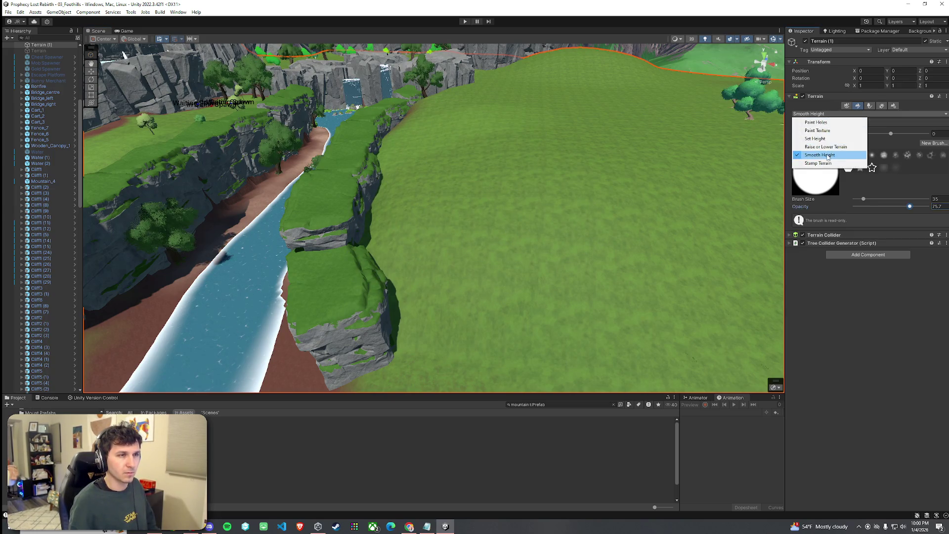
click(819, 140)
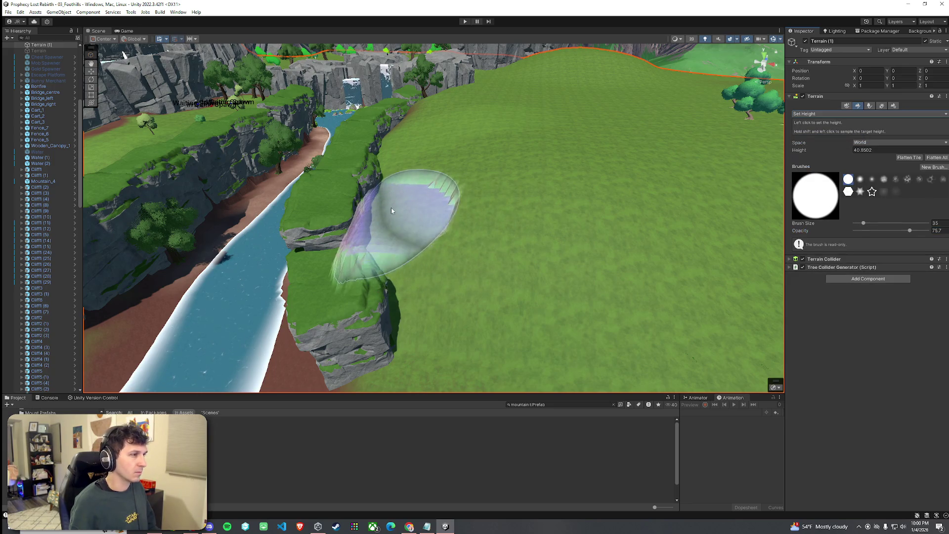
scroll(403, 163, down, 1)
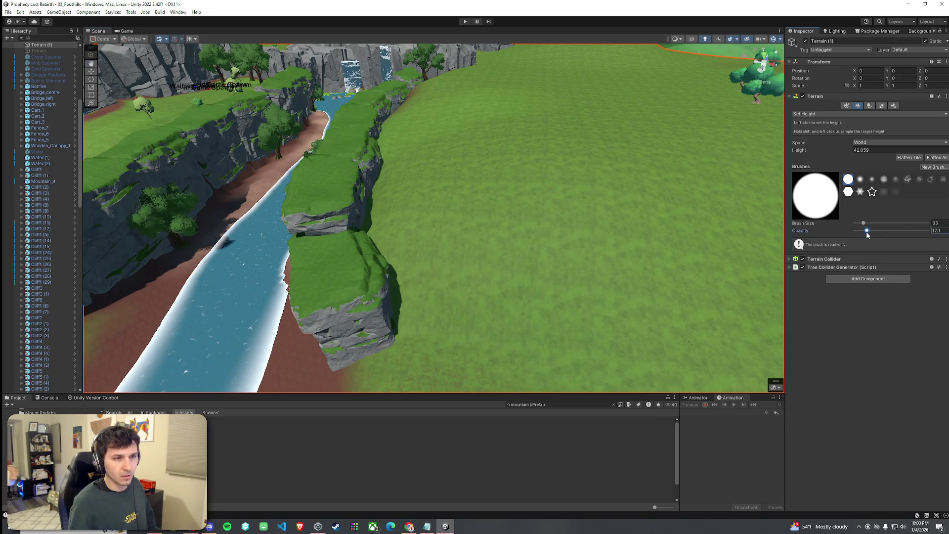
drag(863, 223, 860, 224)
Flatten the slope along the cliff ledge into a level plateau using sampled heights.
mouse_move(646, 244)
mouse_down()
mouse_move(621, 251)
mouse_move(610, 227)
mouse_move(466, 278)
mouse_up()
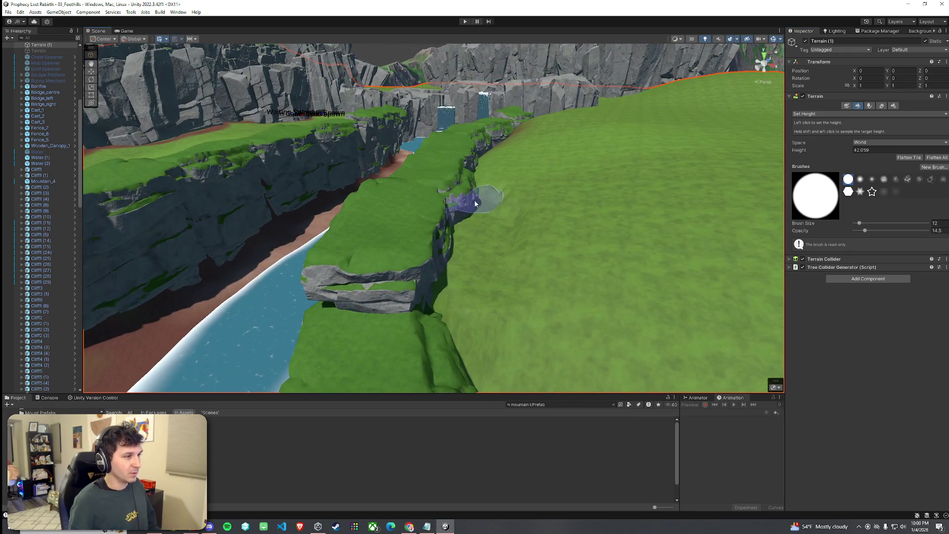
mouse_move(487, 170)
mouse_down()
mouse_move(443, 271)
mouse_move(502, 269)
mouse_move(511, 231)
mouse_move(445, 220)
mouse_move(503, 229)
mouse_move(519, 215)
mouse_move(509, 171)
mouse_move(462, 192)
mouse_up()
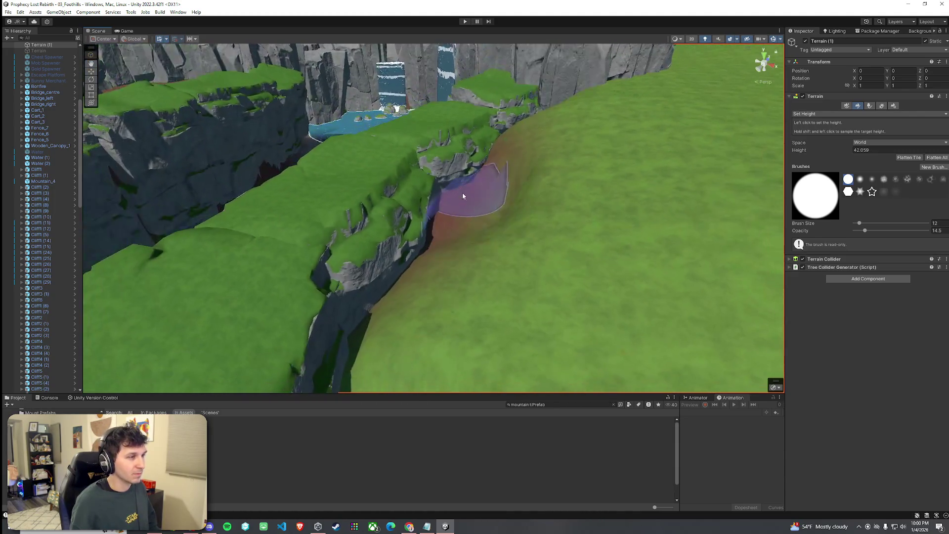
shift+click(548, 171)
mouse_move(547, 171)
mouse_down()
mouse_move(572, 148)
mouse_move(562, 148)
mouse_up()
shift+click(487, 158)
mouse_move(488, 159)
mouse_down()
mouse_move(451, 211)
mouse_move(416, 241)
mouse_up()
shift+click(477, 173)
mouse_move(476, 173)
mouse_down()
mouse_move(452, 265)
mouse_move(381, 292)
mouse_move(460, 192)
mouse_move(502, 165)
mouse_move(509, 138)
mouse_up()
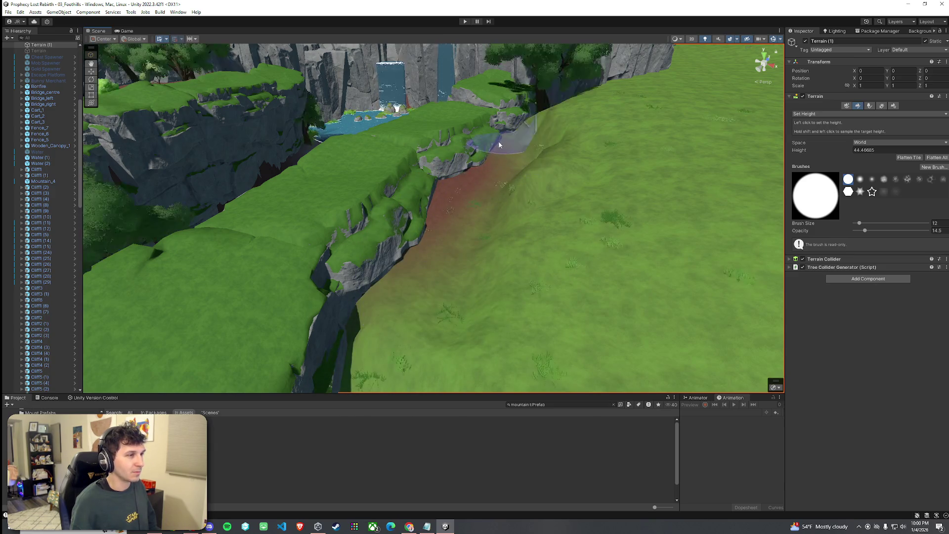
Switch the brush to Smooth Height at opacity 53 and view the slope by the cliffs.
click(841, 113)
click(835, 156)
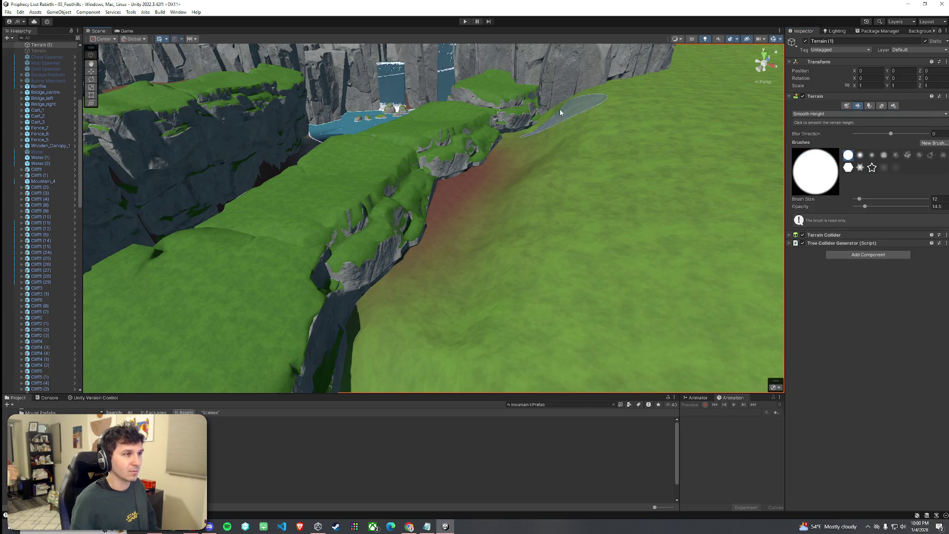
drag(864, 206, 893, 206)
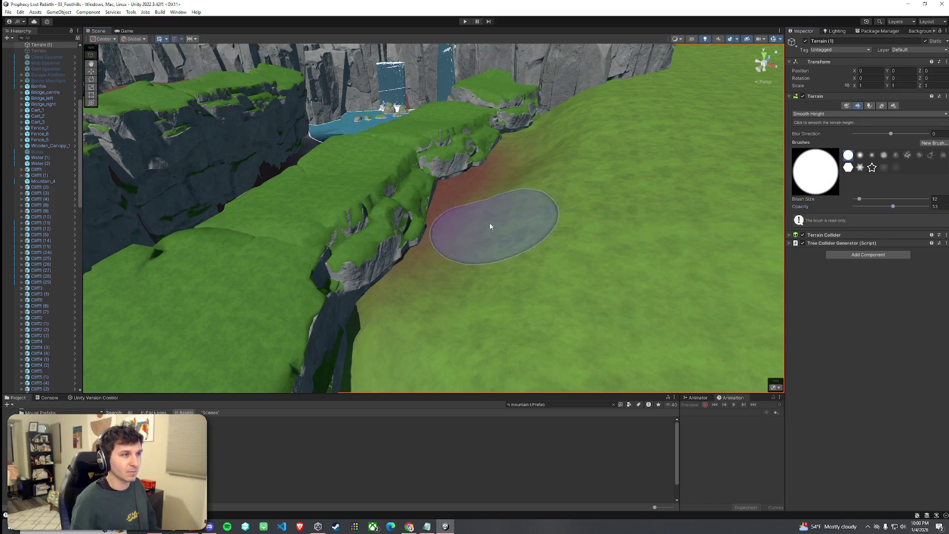
mouse_move(463, 306)
mouse_down()
mouse_move(565, 210)
mouse_move(533, 229)
mouse_move(420, 250)
mouse_move(412, 309)
mouse_move(381, 265)
mouse_move(313, 265)
mouse_move(391, 220)
mouse_up()
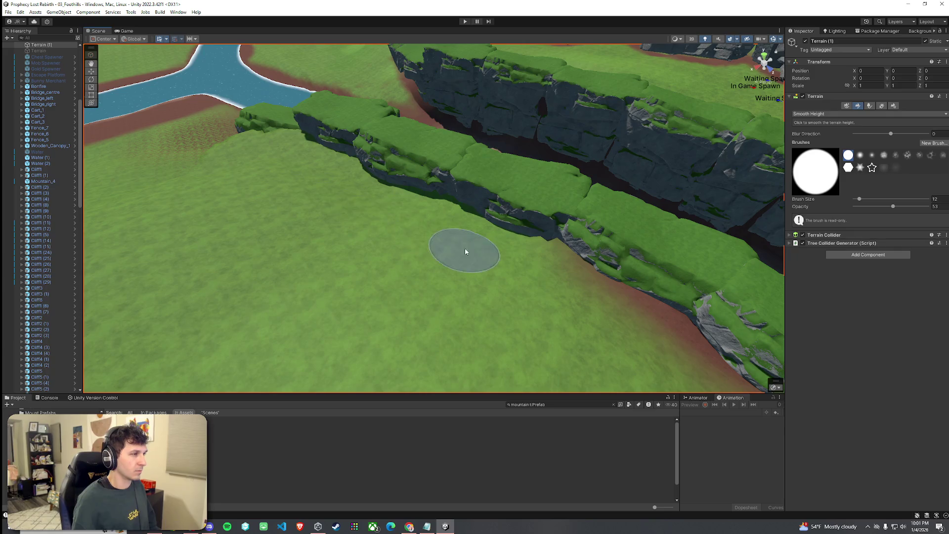
mouse_move(217, 158)
mouse_down()
mouse_move(284, 212)
mouse_move(430, 218)
mouse_move(568, 178)
mouse_move(543, 197)
mouse_up()
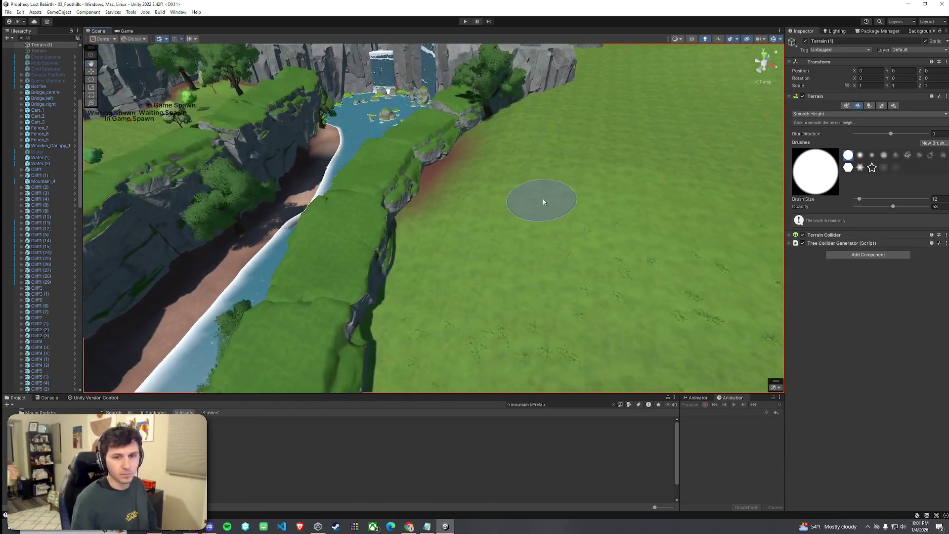
click(855, 113)
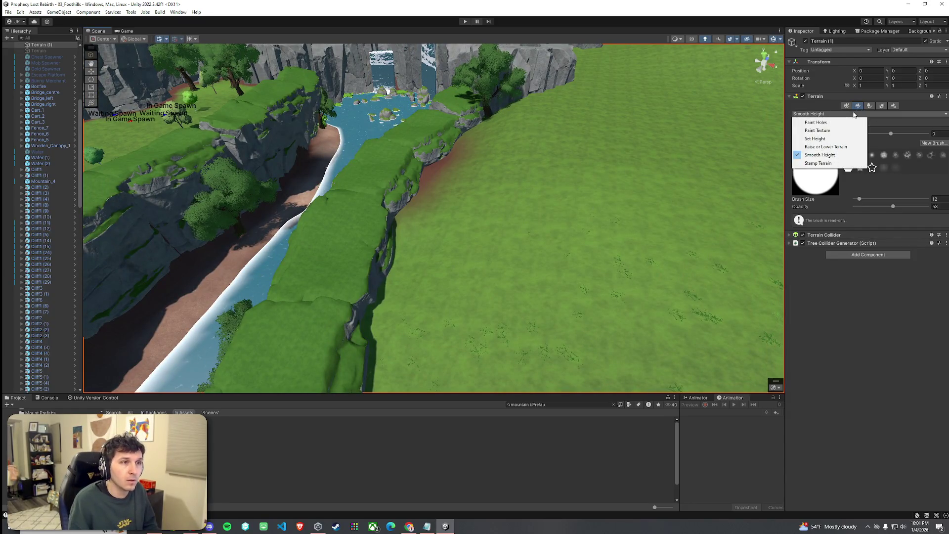
Paint the Dirt texture layer along the base of the cliff.
click(820, 130)
click(826, 185)
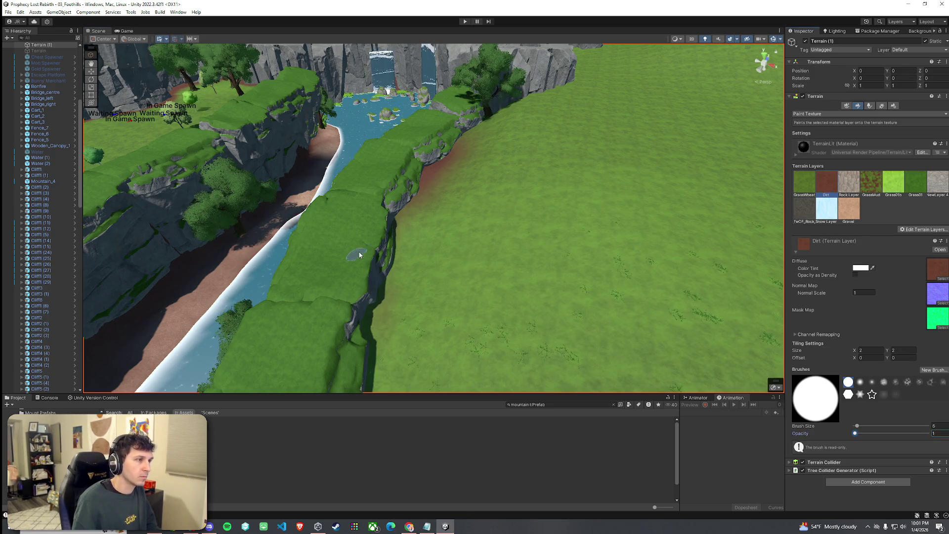
scroll(375, 346, up, 5)
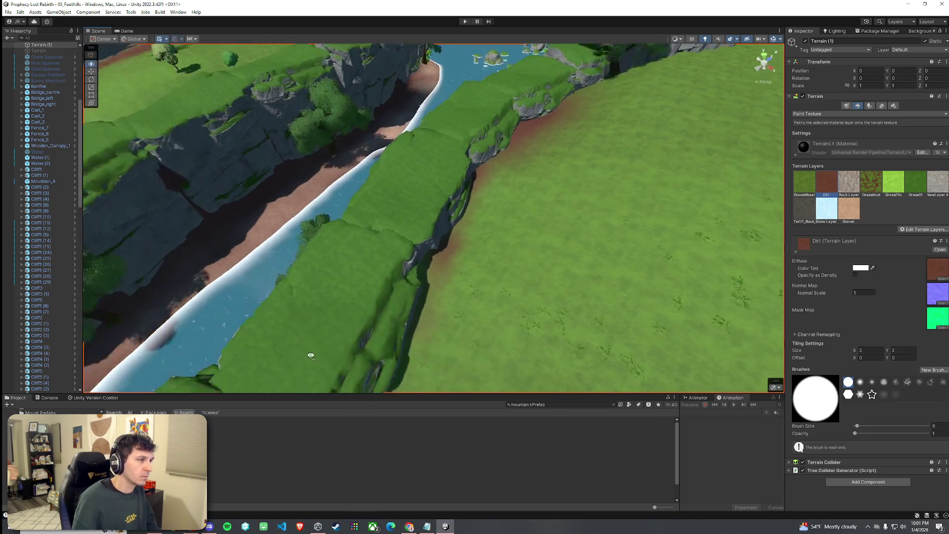
mouse_move(556, 206)
mouse_down()
mouse_move(529, 349)
mouse_move(701, 377)
mouse_move(491, 373)
mouse_move(431, 205)
mouse_up()
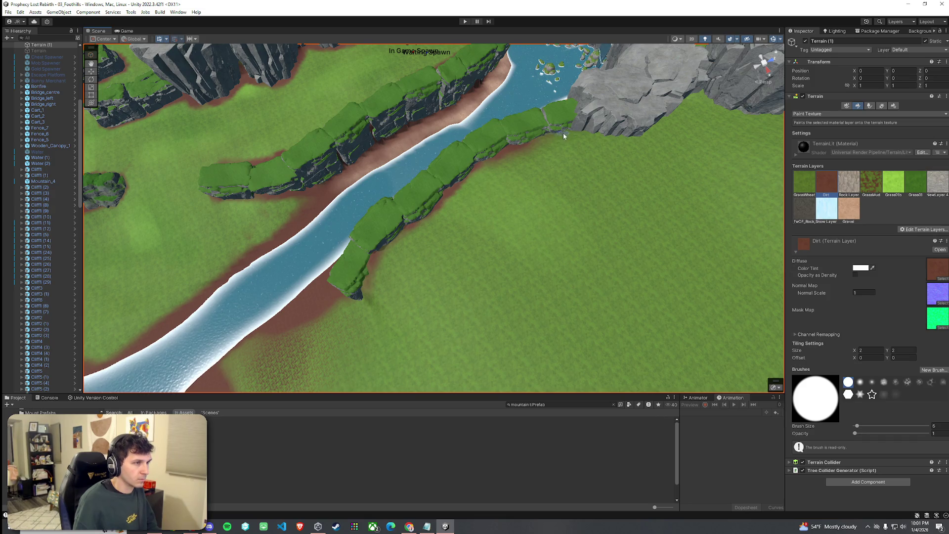
mouse_move(546, 140)
mouse_down()
mouse_move(474, 170)
mouse_move(426, 220)
mouse_up()
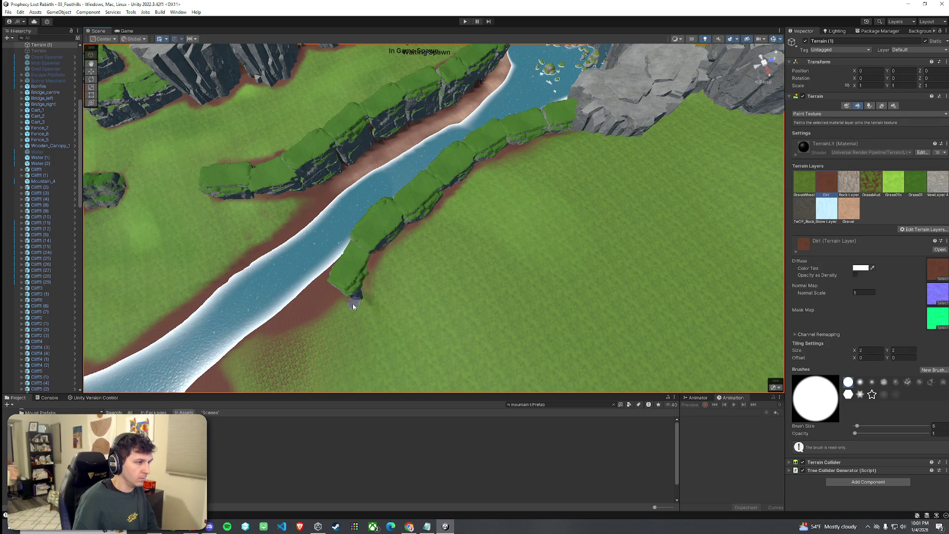
mouse_move(366, 307)
mouse_down()
mouse_move(295, 263)
mouse_move(492, 240)
mouse_move(452, 234)
mouse_up()
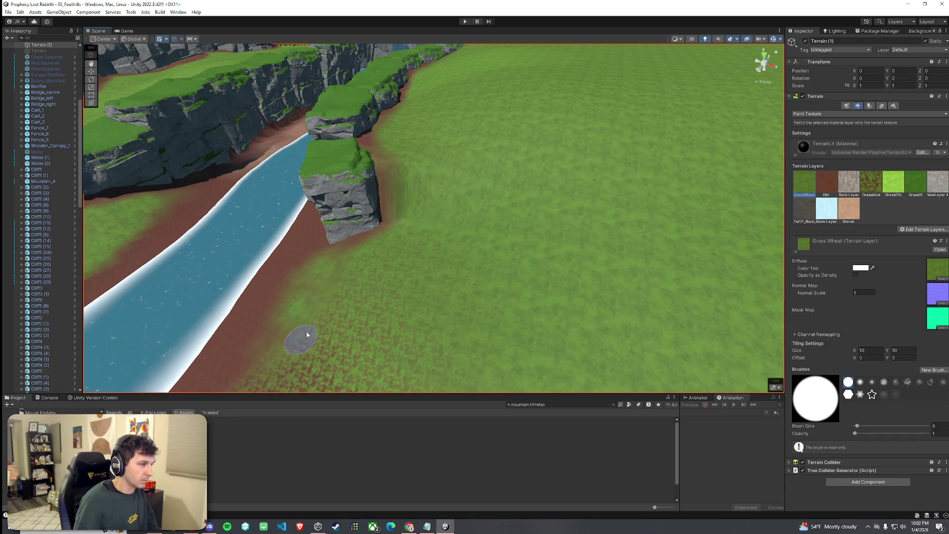
Paint GrassMud and Grass01b patches below the river, then GrassWheat near the river.
click(871, 183)
drag(519, 267, 401, 250)
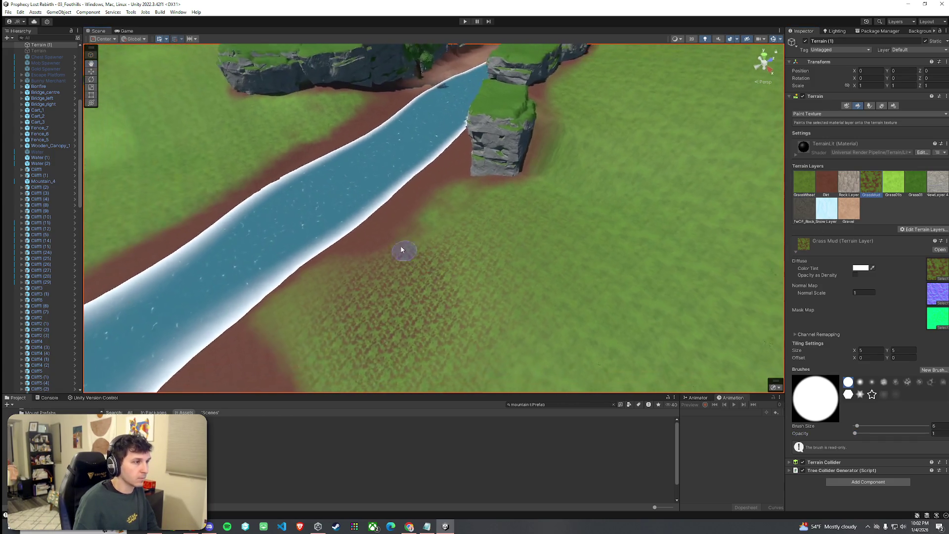
click(894, 183)
mouse_move(396, 291)
mouse_down()
mouse_move(378, 339)
mouse_move(356, 312)
mouse_move(445, 286)
mouse_up()
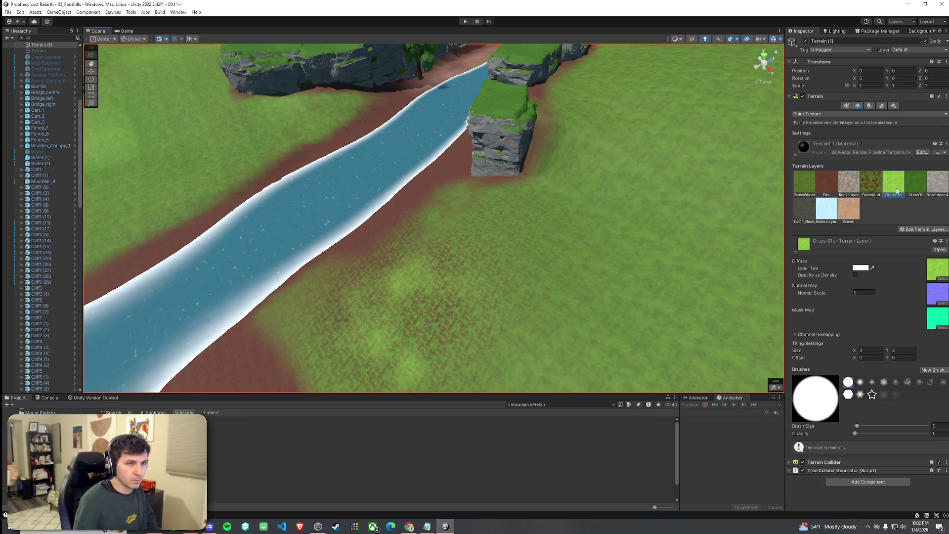
click(916, 183)
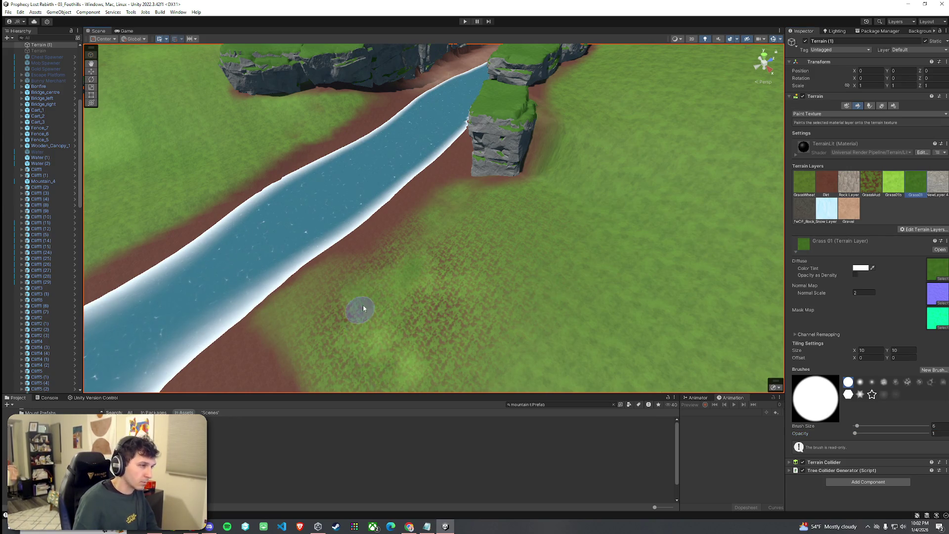
click(805, 183)
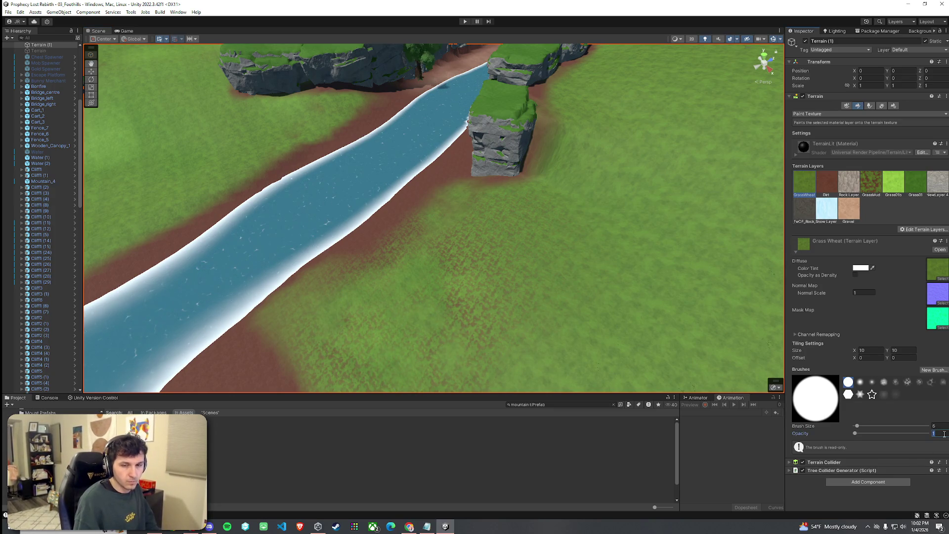
drag(459, 342, 446, 316)
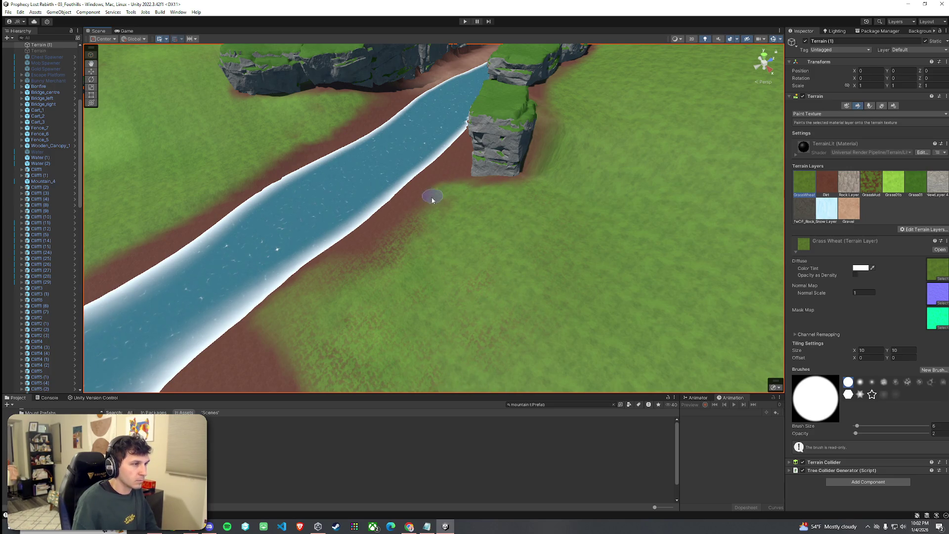
Paint Grass Mud along the dirt river bank and blend Grass Wheat into the dirt band.
click(871, 183)
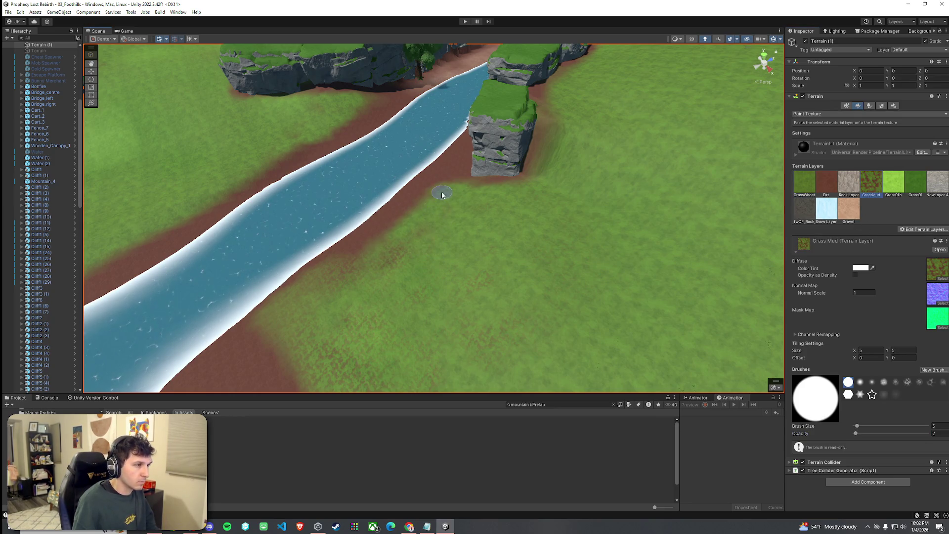
scroll(442, 194, up, 10)
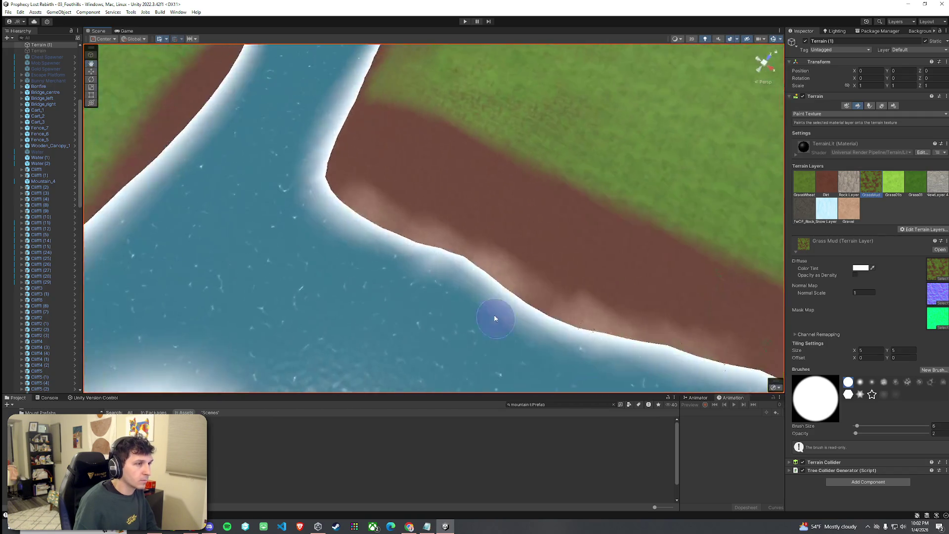
mouse_move(373, 136)
mouse_down()
mouse_move(403, 182)
mouse_move(660, 295)
mouse_up()
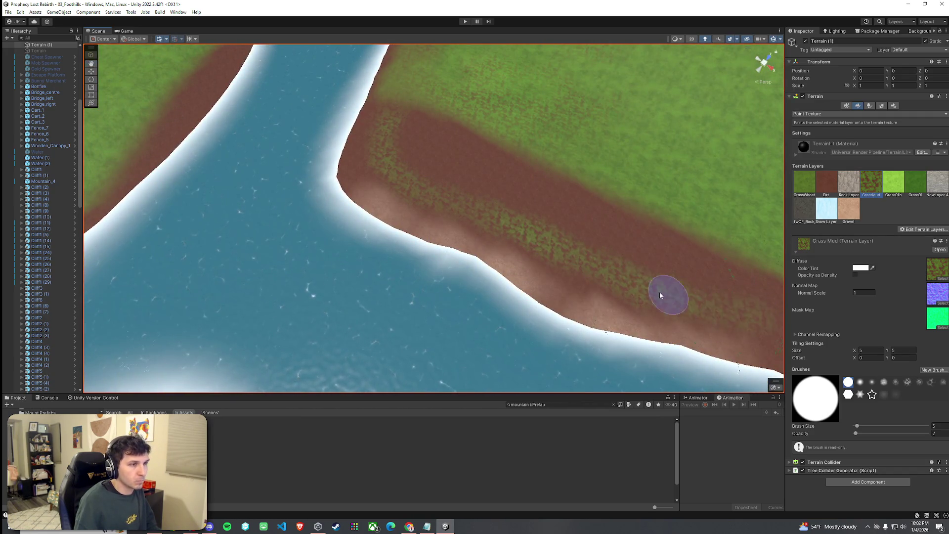
scroll(660, 295, down, 5)
click(797, 184)
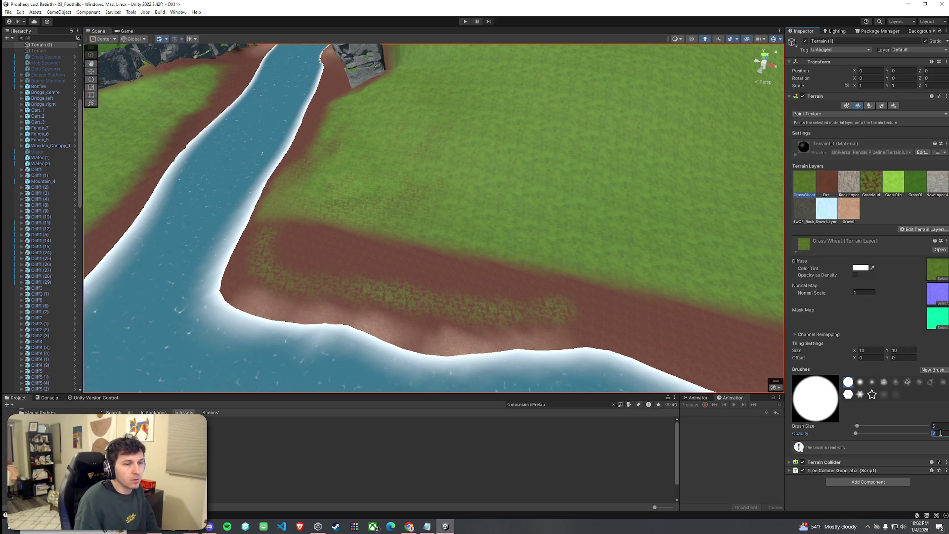
drag(564, 280, 401, 260)
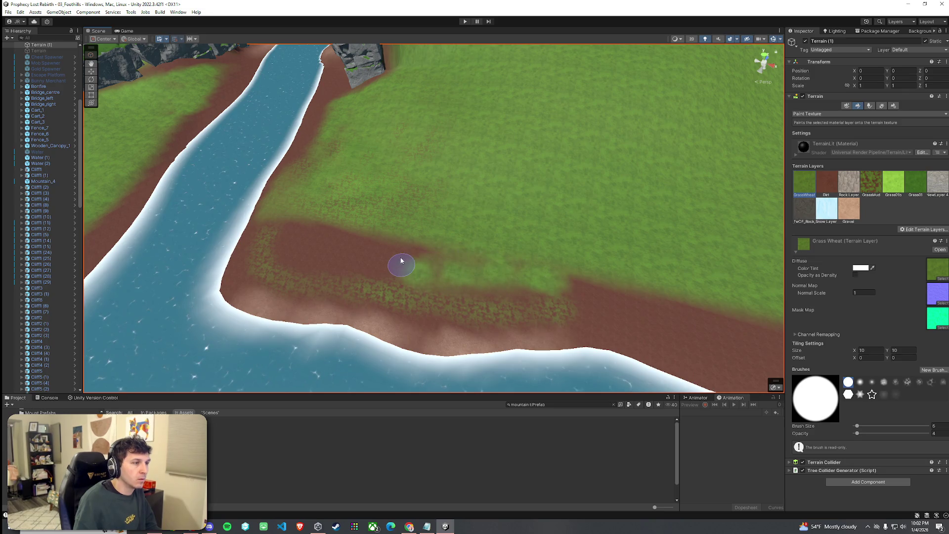
mouse_move(324, 226)
mouse_down()
mouse_move(292, 220)
mouse_move(365, 269)
mouse_move(379, 263)
mouse_move(294, 246)
mouse_move(366, 244)
mouse_move(465, 270)
mouse_up()
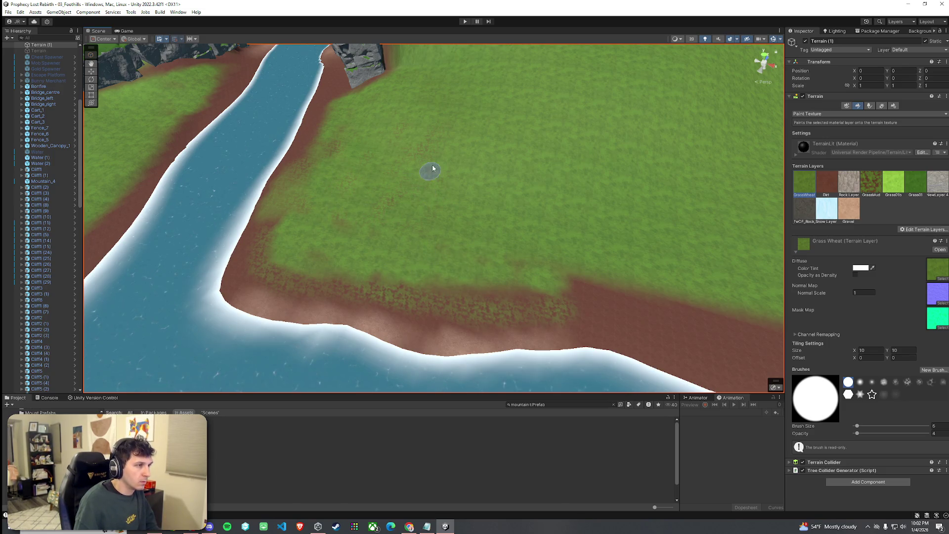
Fly low along the curving river to inspect the painted dirt shore below the cliffs.
mouse_move(443, 196)
mouse_down()
mouse_move(505, 206)
mouse_move(475, 214)
mouse_up()
mouse_move(578, 200)
mouse_down()
mouse_move(659, 201)
mouse_move(650, 180)
mouse_move(481, 123)
mouse_move(461, 91)
mouse_move(346, 102)
mouse_up()
mouse_move(811, 76)
mouse_down()
mouse_move(807, 108)
mouse_move(442, 182)
mouse_move(436, 170)
mouse_move(458, 203)
mouse_move(581, 243)
mouse_move(476, 213)
mouse_move(436, 224)
mouse_move(457, 243)
mouse_up()
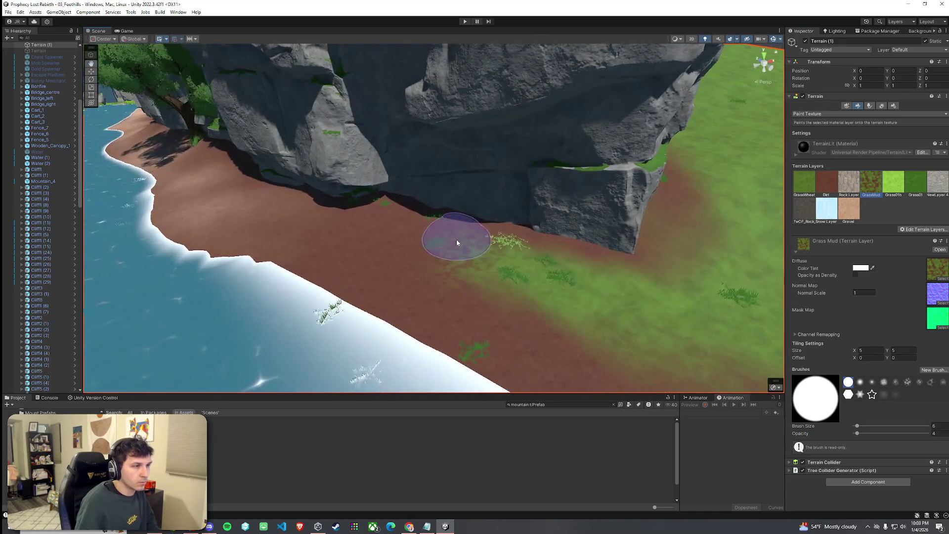
mouse_move(663, 272)
mouse_down()
mouse_move(682, 269)
mouse_move(558, 267)
mouse_move(360, 292)
mouse_move(518, 238)
mouse_move(403, 250)
mouse_move(575, 251)
mouse_up()
drag(468, 251, 626, 264)
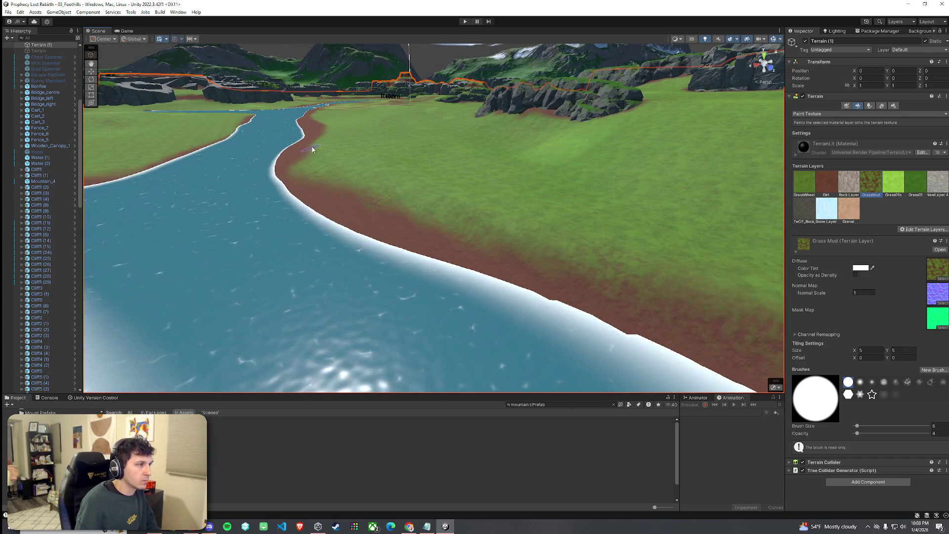
mouse_move(319, 129)
mouse_down()
mouse_move(393, 142)
mouse_move(477, 208)
mouse_move(454, 175)
mouse_up()
scroll(454, 175, down, 3)
drag(350, 178, 438, 182)
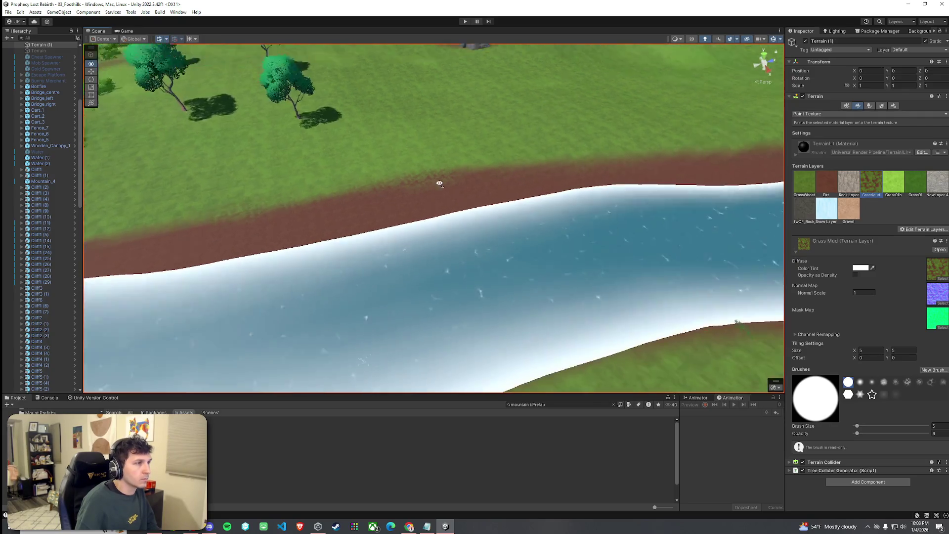
scroll(536, 168, up, 2)
scroll(356, 170, down, 4)
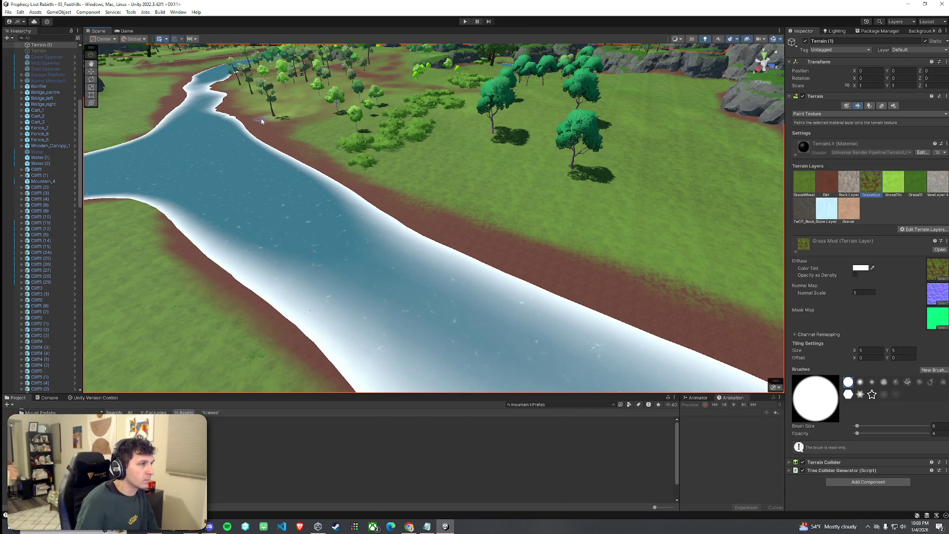
Fly the Scene view in close over the river bank beside the meadow.
scroll(261, 133, down, 5)
scroll(277, 126, up, 8)
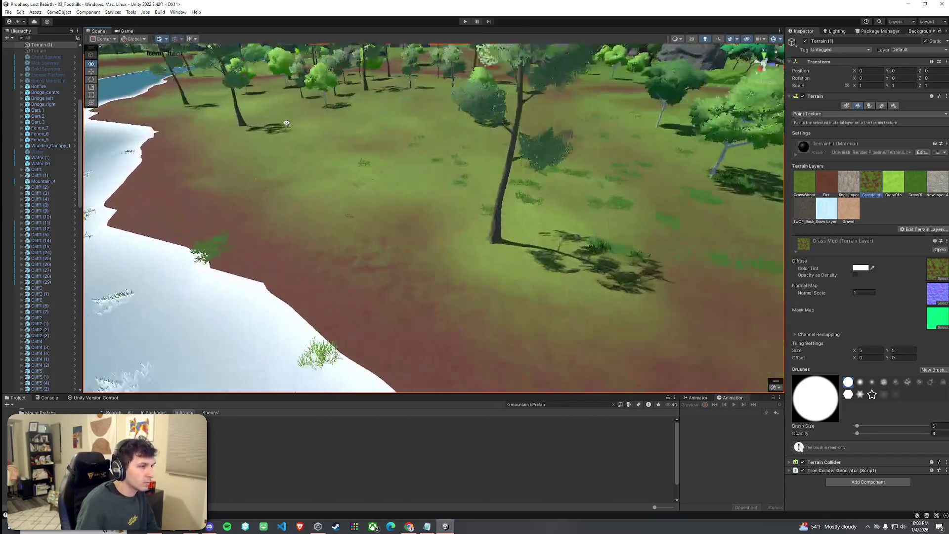
mouse_move(286, 123)
mouse_down()
mouse_move(278, 121)
mouse_move(502, 152)
mouse_move(451, 127)
mouse_move(414, 148)
mouse_up()
scroll(414, 148, down, 10)
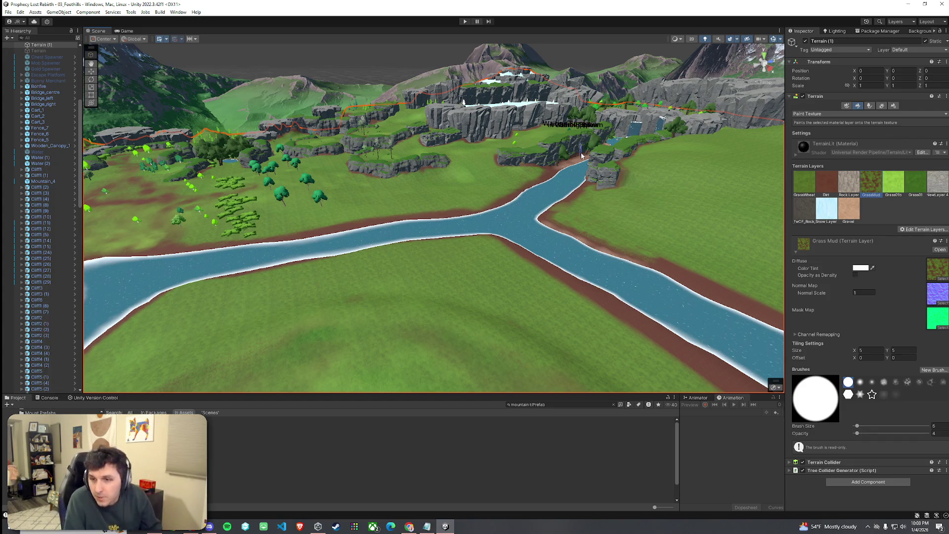
click(33, 13)
click(32, 13)
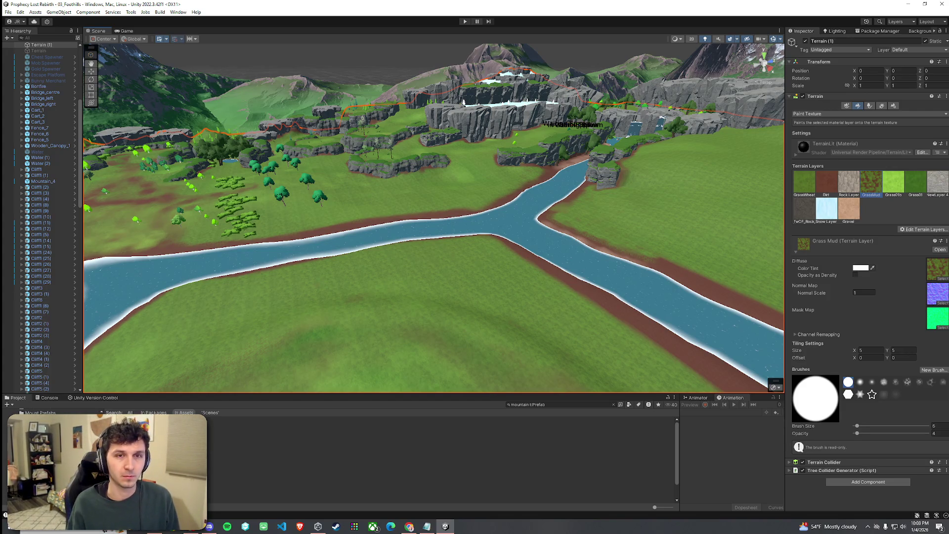
Use the File menu, then fly down to the meadow ground and brush dirt across it.
click(8, 12)
click(360, 76)
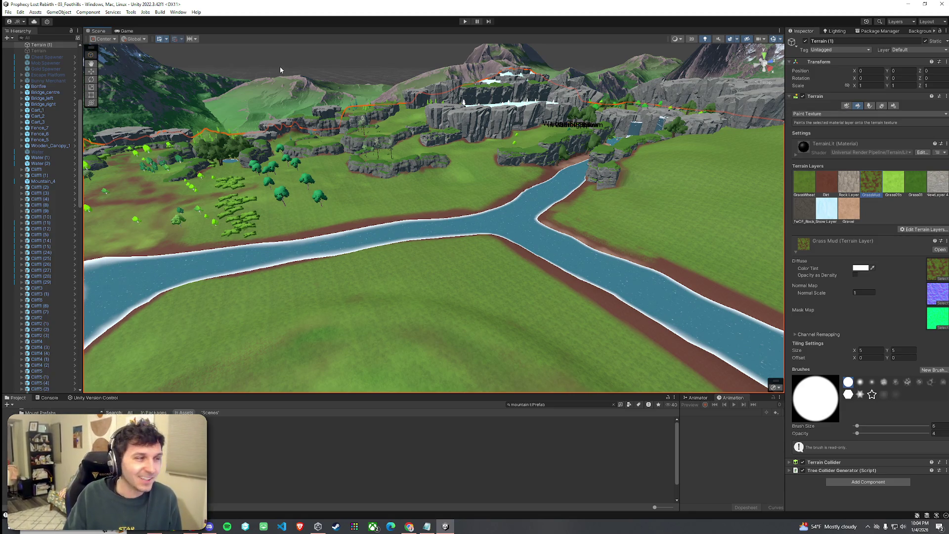
click(8, 12)
click(153, 87)
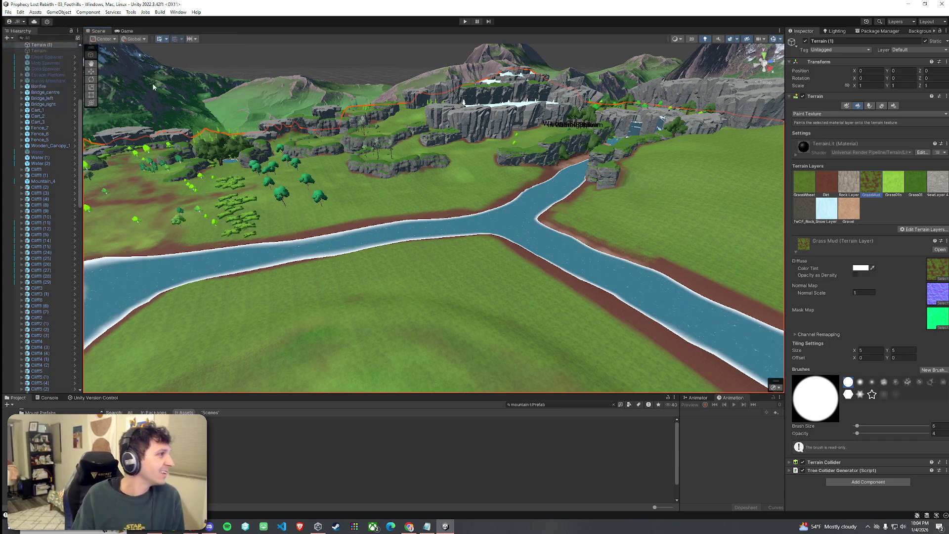
mouse_move(281, 145)
mouse_down()
mouse_move(349, 103)
mouse_move(399, 118)
mouse_move(278, 195)
mouse_move(377, 155)
mouse_move(413, 111)
mouse_move(407, 86)
mouse_move(435, 82)
mouse_up()
mouse_move(448, 266)
mouse_down()
mouse_move(318, 245)
mouse_move(420, 282)
mouse_up()
Try the tree and grass detail painting modes while turning the view across the meadow.
click(871, 105)
click(882, 105)
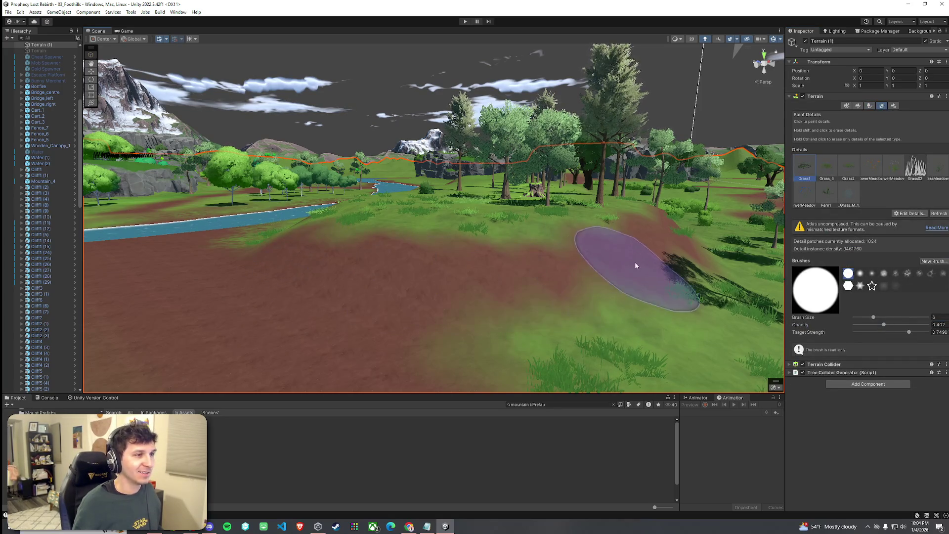
mouse_move(681, 244)
mouse_down()
mouse_move(647, 254)
mouse_move(376, 233)
mouse_move(424, 271)
mouse_up()
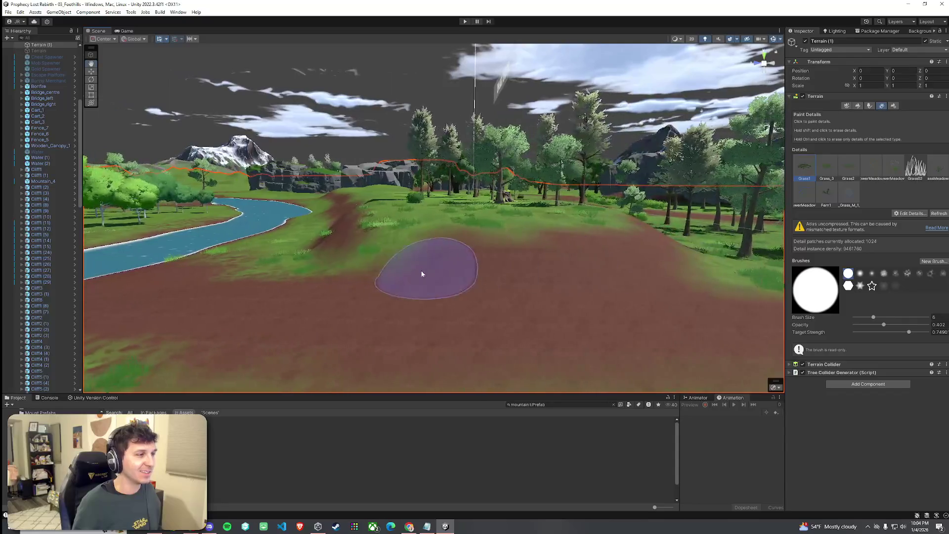
Return to Dirt texture painting at opacity 1 and fly forward over the dirt field.
click(857, 105)
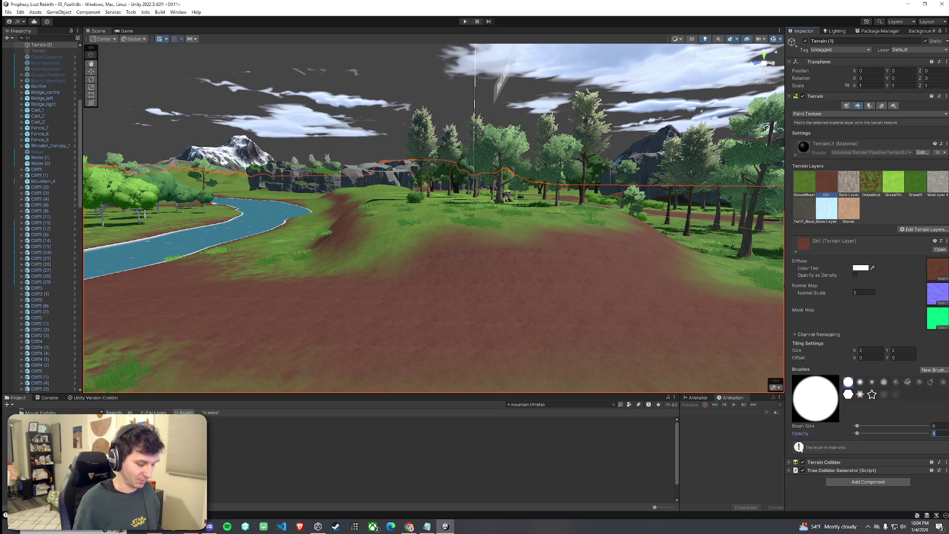
text(1)
key(Return)
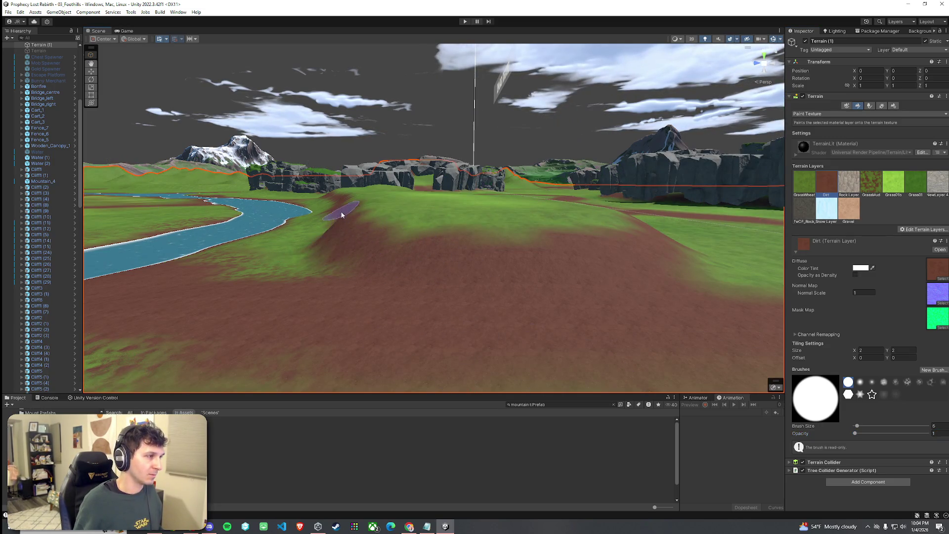
mouse_move(558, 248)
mouse_down()
mouse_move(600, 250)
mouse_move(366, 282)
mouse_up()
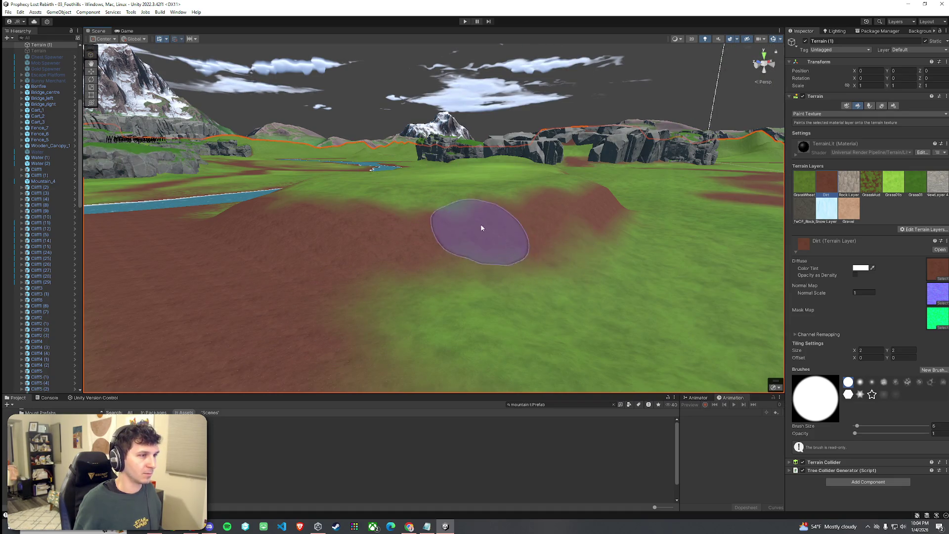
drag(457, 215, 473, 222)
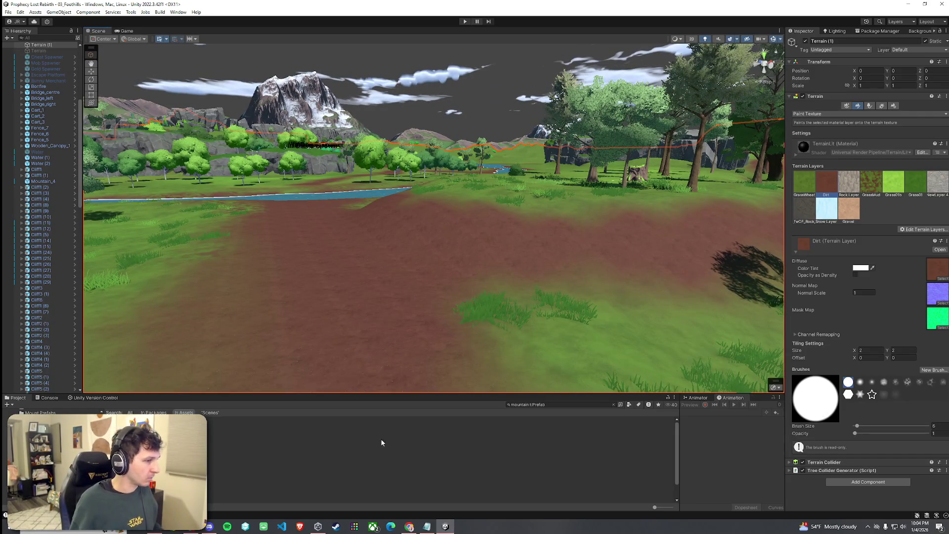
click(614, 406)
Search the Project for boulder prefabs and preview Boulder01 through Boulder3.
text(boud)
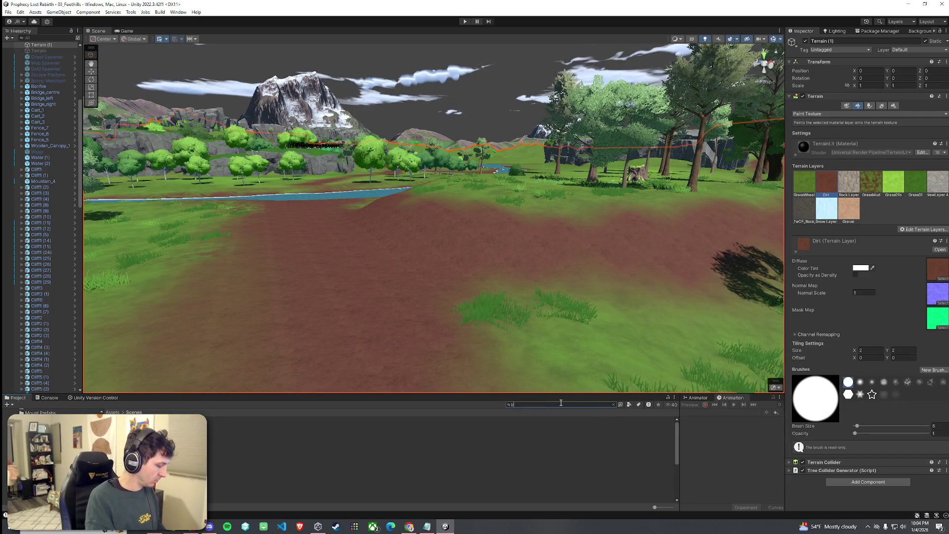
text(der)
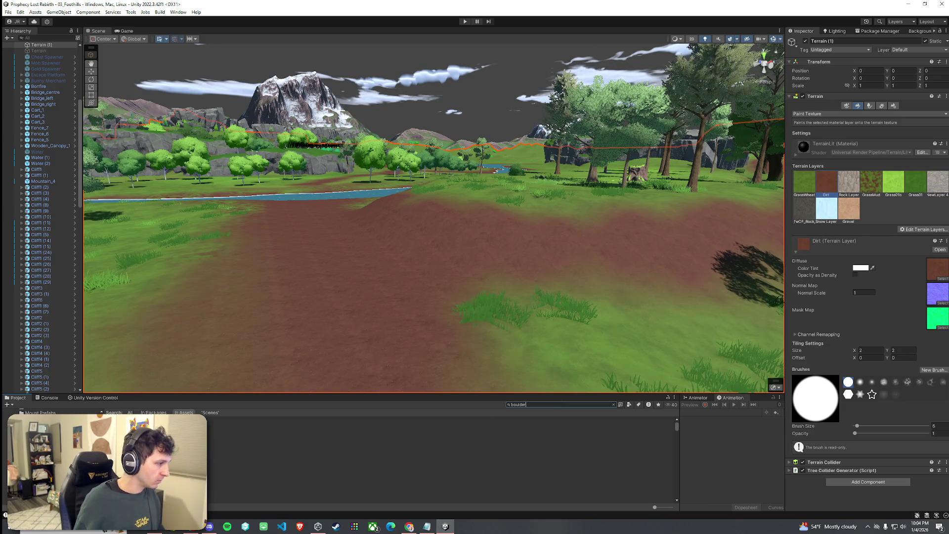
click(628, 406)
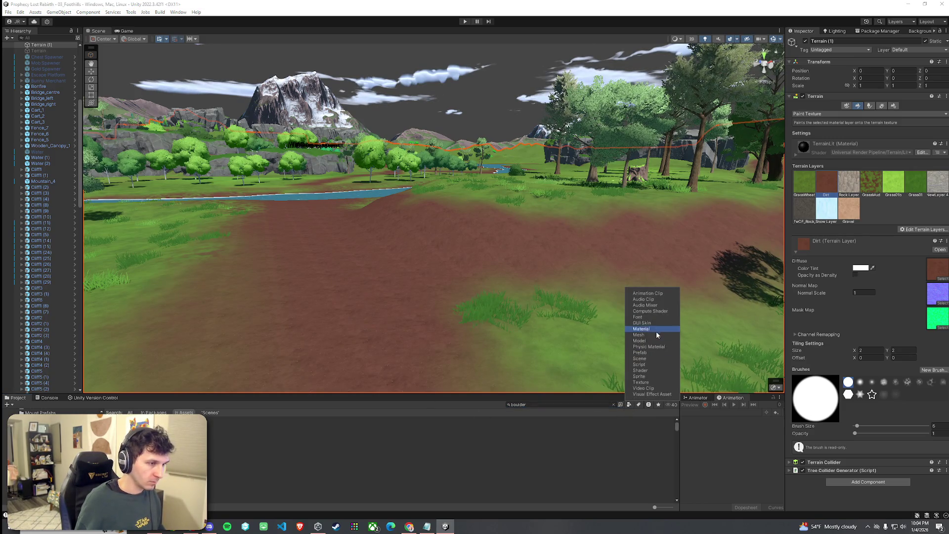
click(653, 355)
click(267, 442)
key(Down)
key(Down)
key(Down)
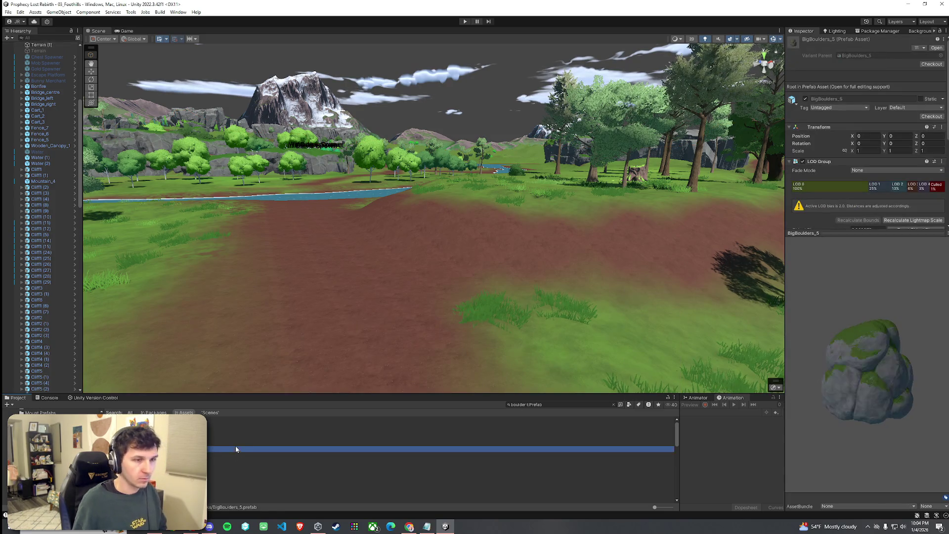
key(Down)
key(Down)
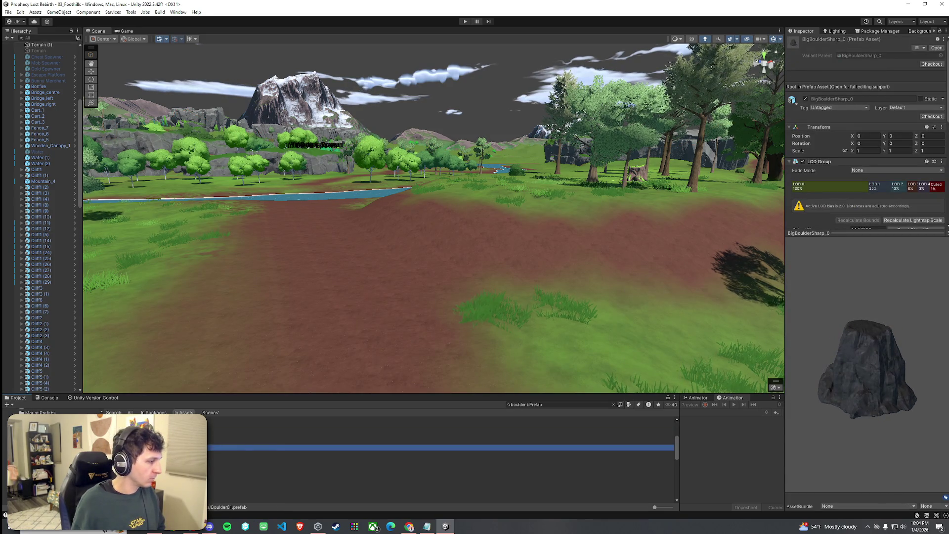
key(Down)
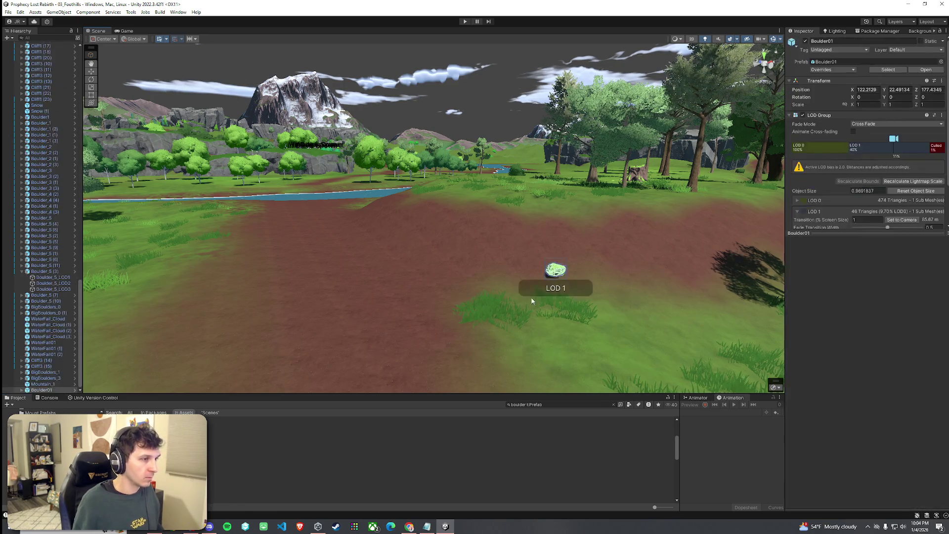
key(Down)
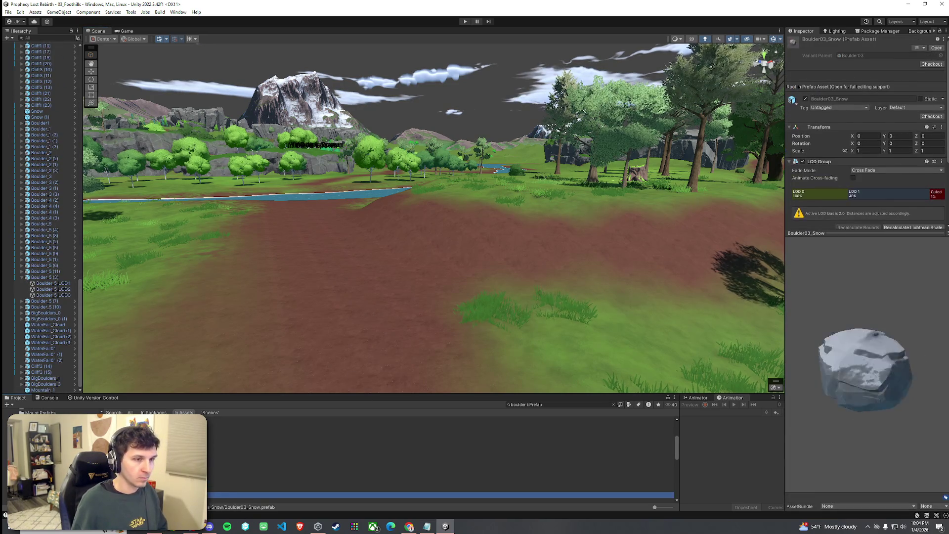
key(Down)
Place a Boulder_5 rock beside the river path, replacing an undone Boulder3.
mouse_move(346, 489)
mouse_down()
mouse_move(542, 259)
mouse_move(533, 238)
mouse_up()
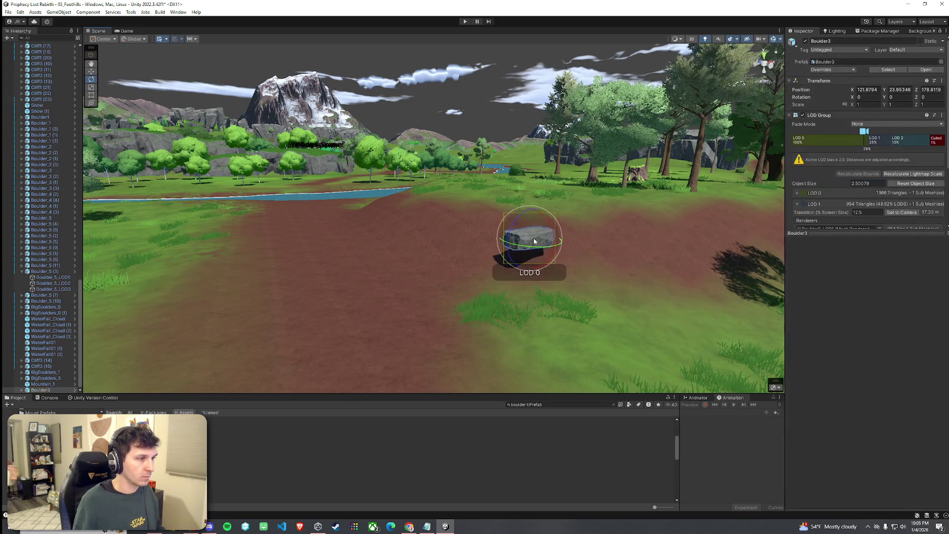
key(ctrl+z)
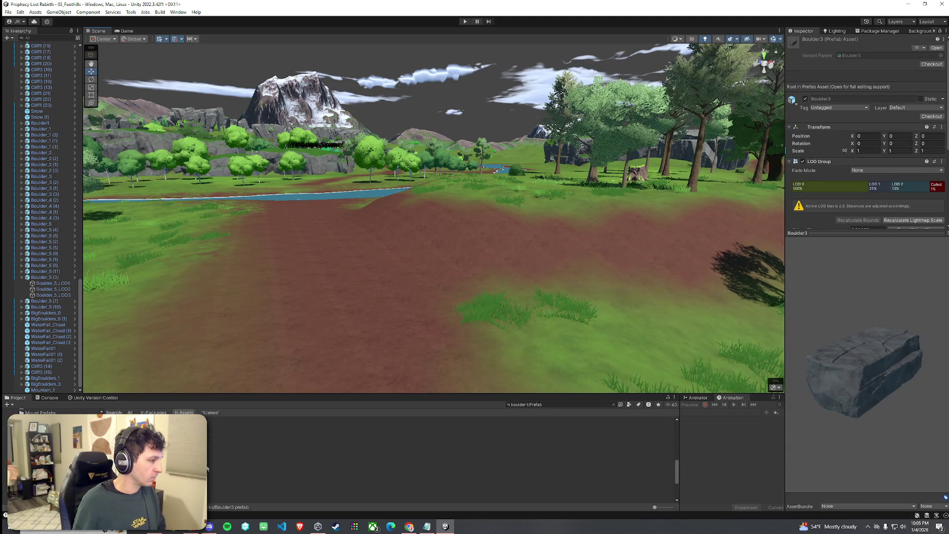
key(Down)
key(Down)
key(Up)
key(Up)
key(Up)
key(Down)
mouse_move(213, 438)
mouse_down()
mouse_move(368, 344)
mouse_move(517, 275)
mouse_move(396, 218)
mouse_move(422, 224)
mouse_move(417, 250)
mouse_move(500, 258)
mouse_up()
Duplicate the boulder, adjust the copy, and view both rocks from eye level.
key(ctrl+d)
key(e)
click(450, 242)
key(ctrl+z)
key(w)
mouse_move(436, 233)
mouse_down()
mouse_move(464, 328)
mouse_move(426, 218)
mouse_up()
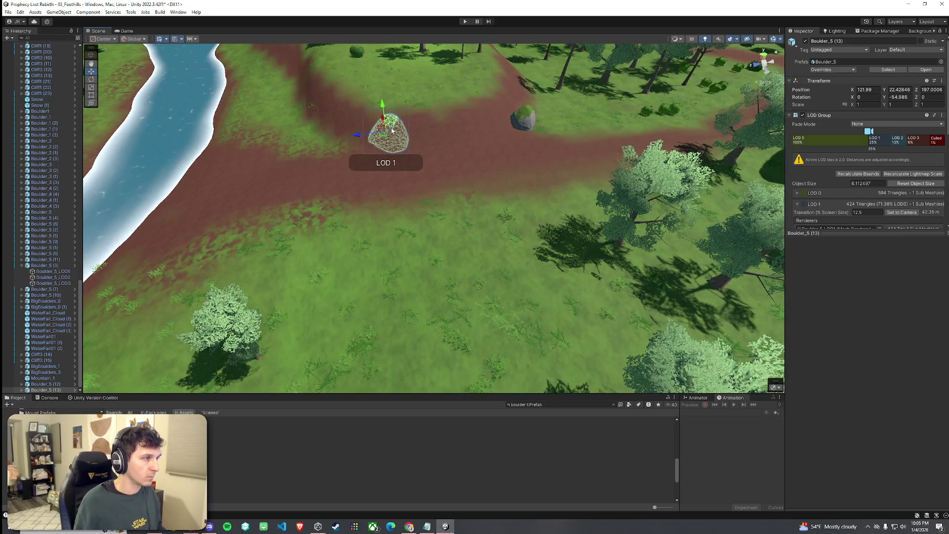
click(444, 188)
mouse_move(444, 199)
mouse_down()
mouse_move(436, 165)
mouse_move(265, 130)
mouse_move(409, 165)
mouse_up()
click(408, 165)
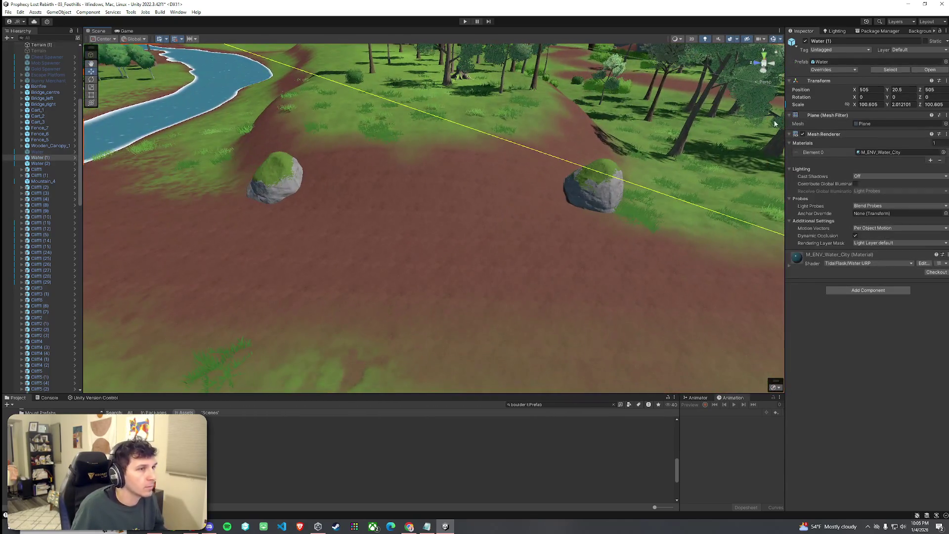
click(647, 168)
Resume terrain texture painting with Dirt as the selected layer.
click(858, 105)
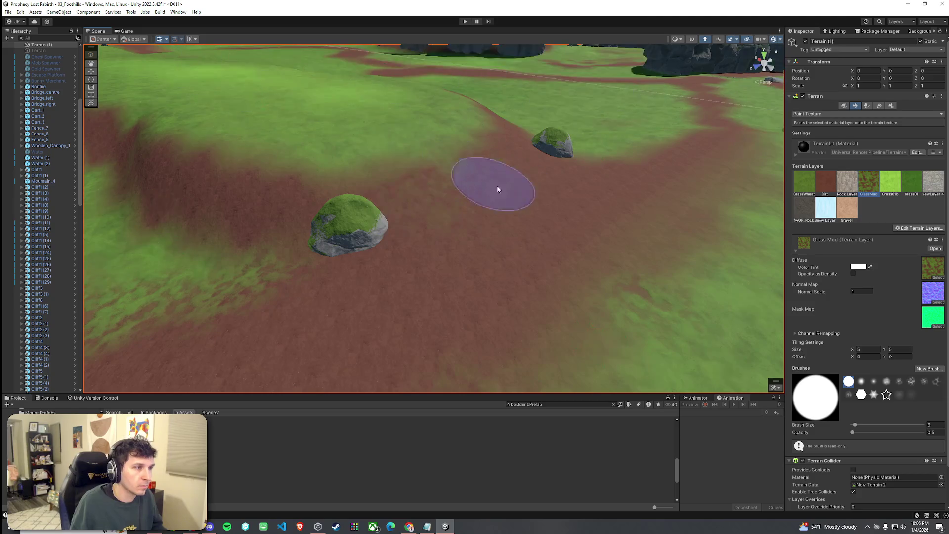
mouse_move(477, 191)
mouse_down()
mouse_move(537, 225)
mouse_move(350, 219)
mouse_up()
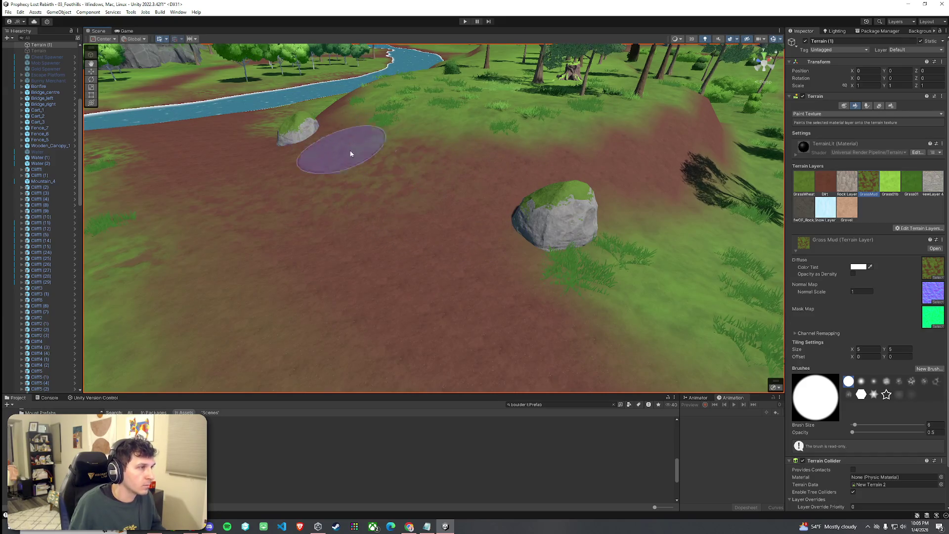
click(825, 185)
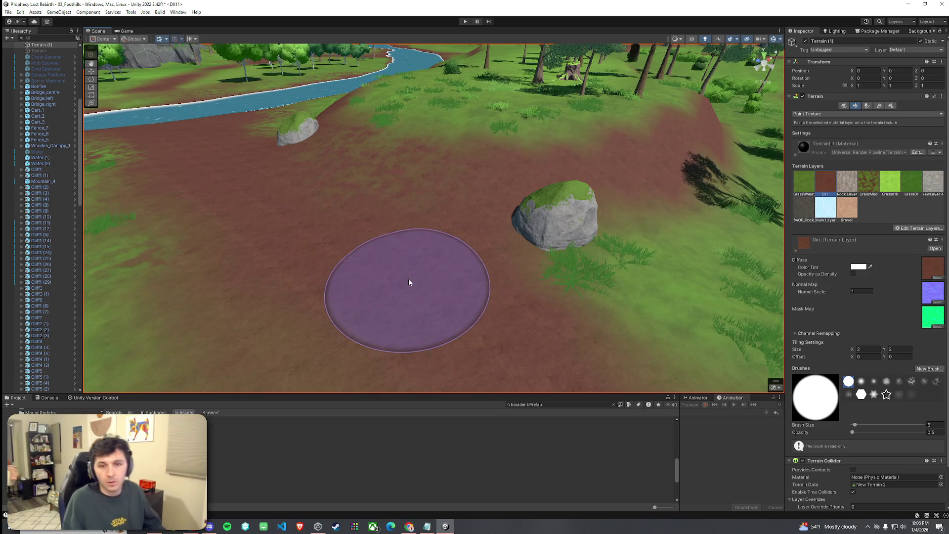
Zoom out over the whole foothills level and save the scene via File > Save.
click(8, 12)
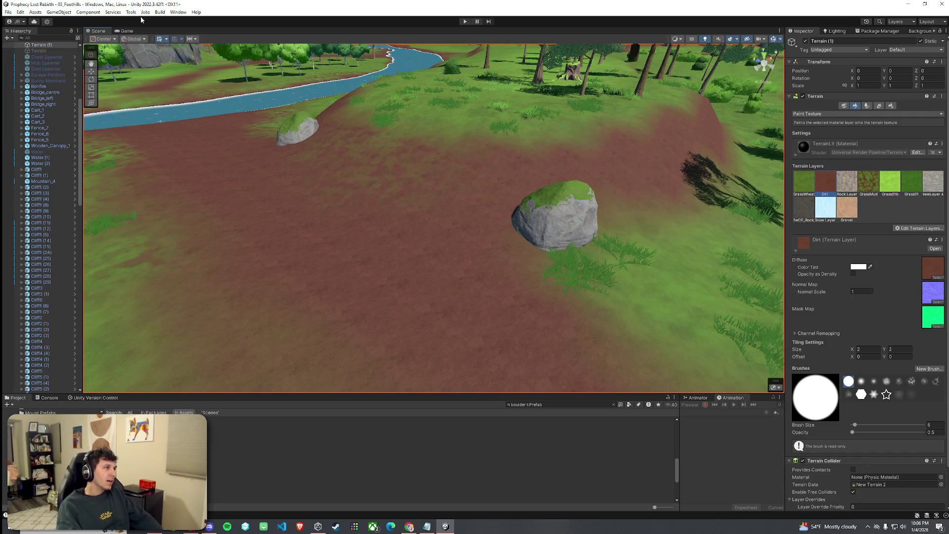
scroll(36, 188, up, 6)
scroll(464, 111, down, 10)
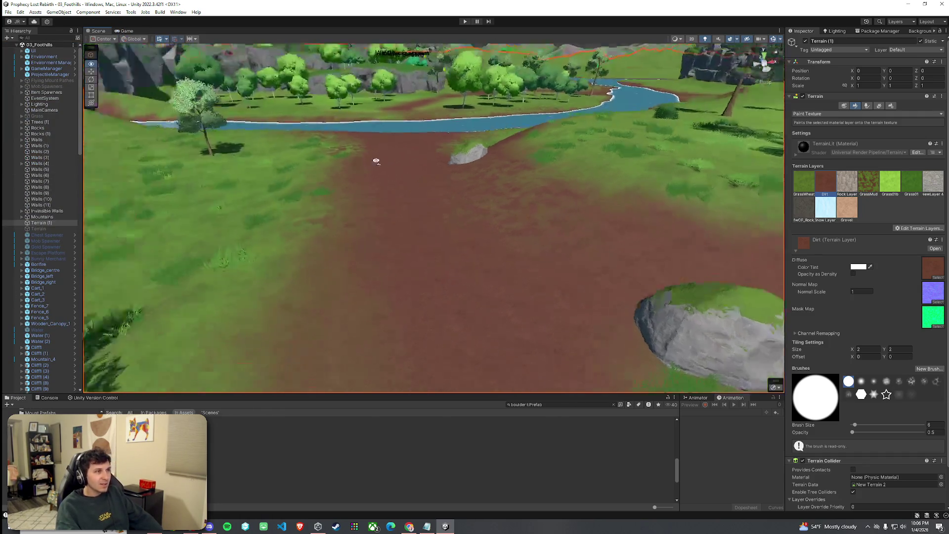
scroll(354, 171, down, 10)
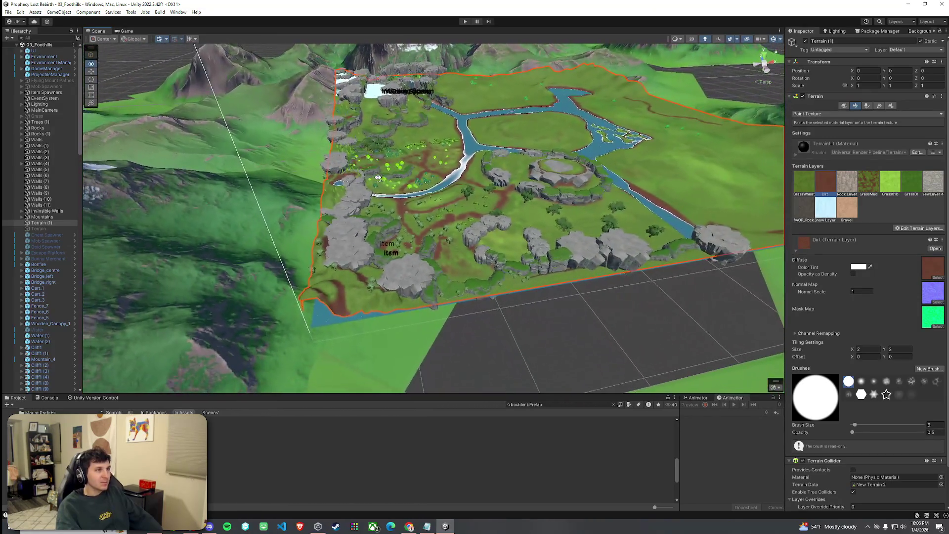
drag(378, 178, 380, 169)
click(8, 12)
click(20, 47)
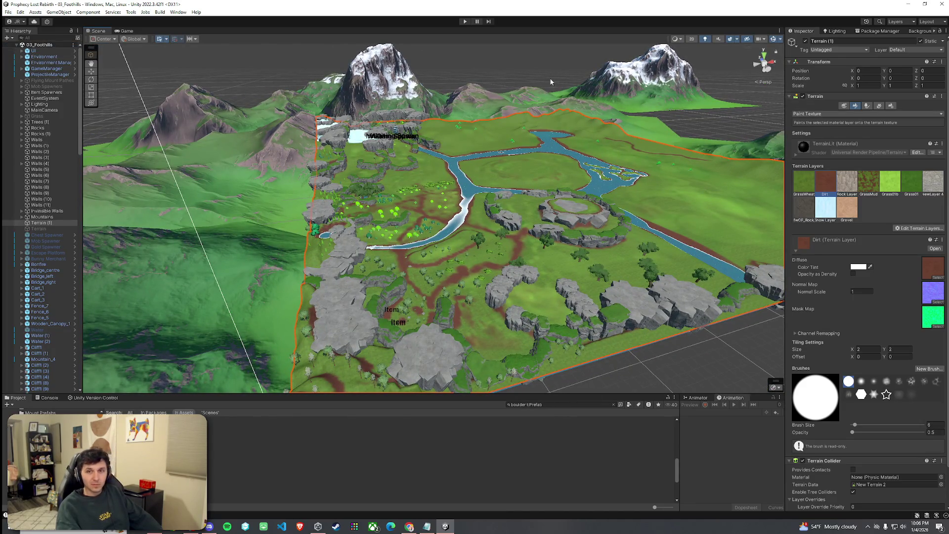